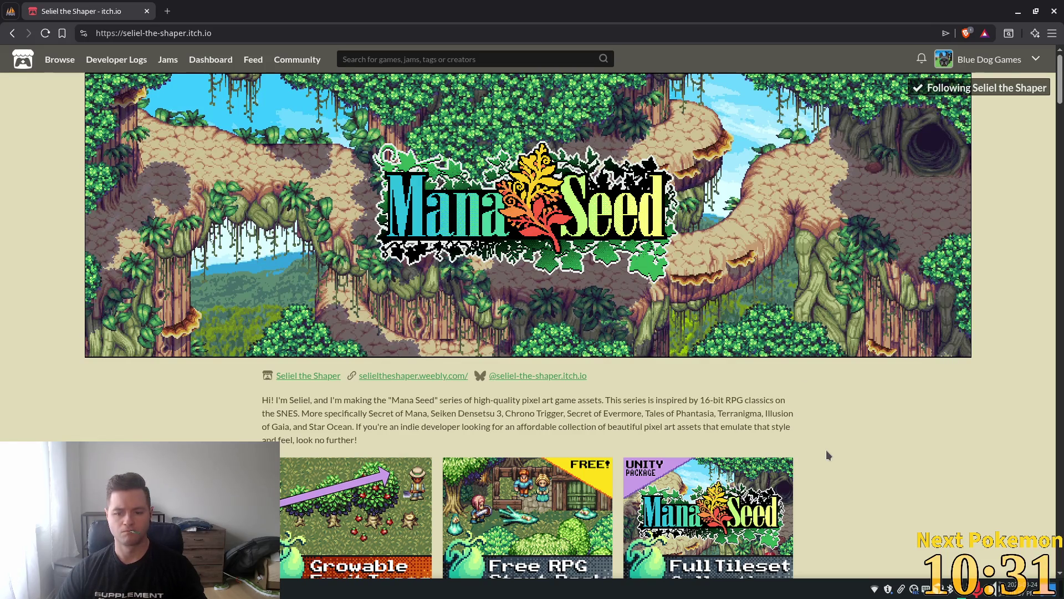
Return from the Mana Seed itch.io page in Brave to the Godot editor.
key("alt+Tab")
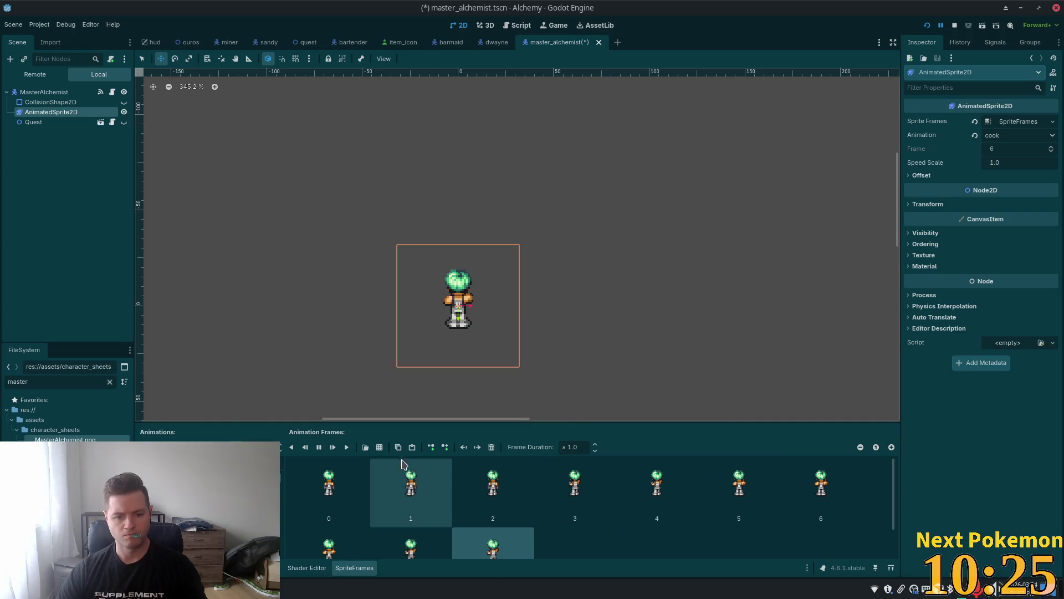
left_click(380, 447)
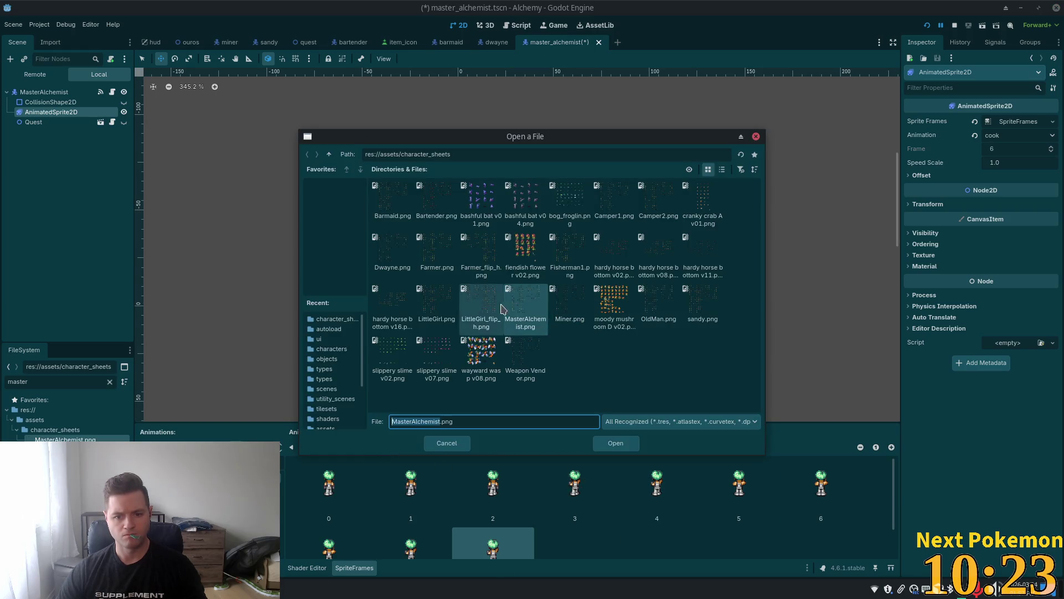
double_click(507, 308)
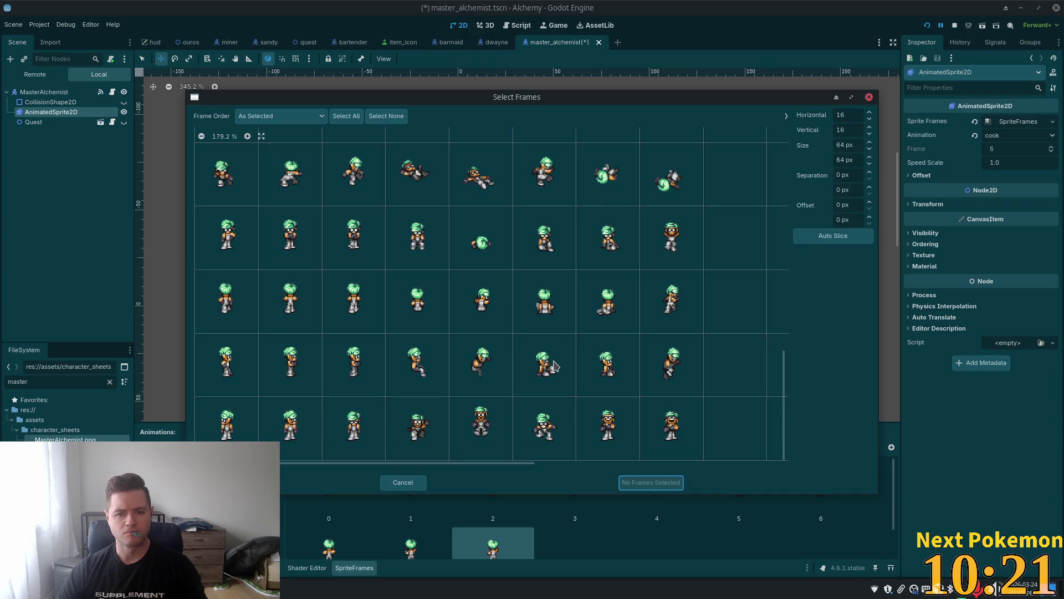
scroll(554, 366, "up", 10)
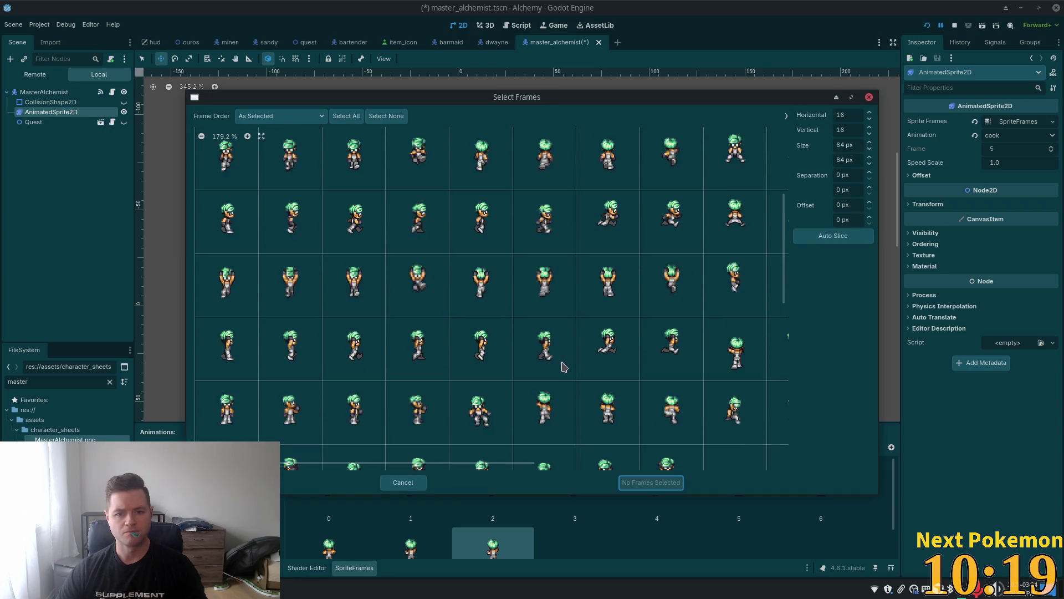
scroll(564, 366, "up", 5)
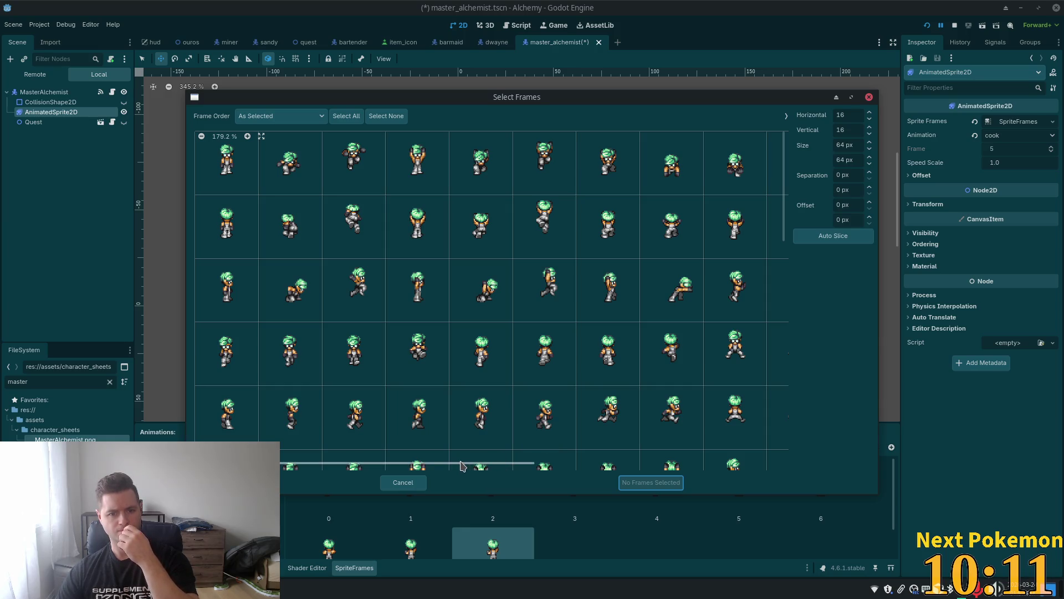
left_click(424, 468)
left_click(329, 467)
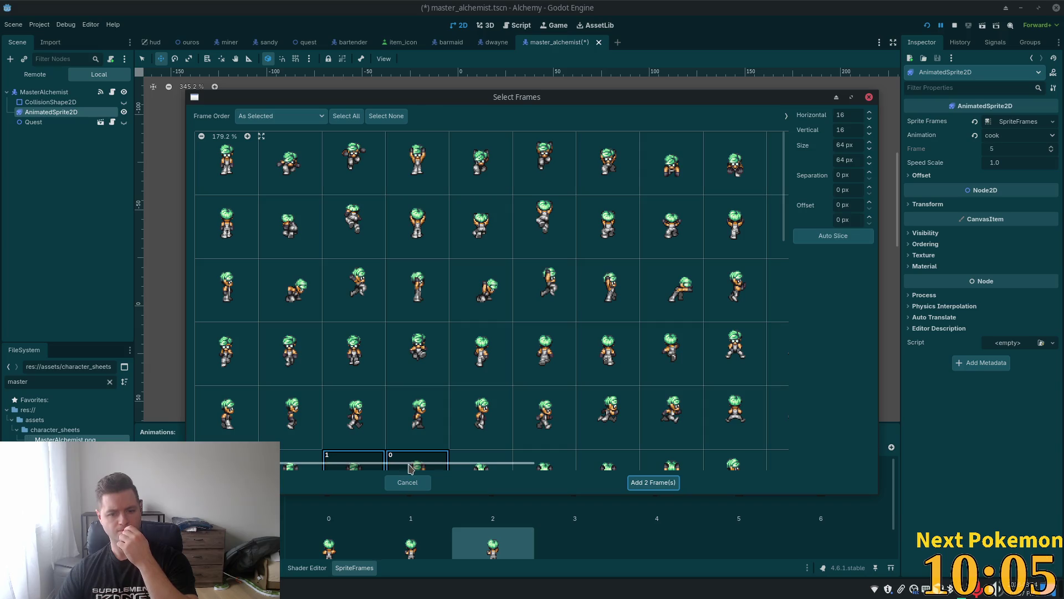
left_click_drag(411, 467, 632, 478)
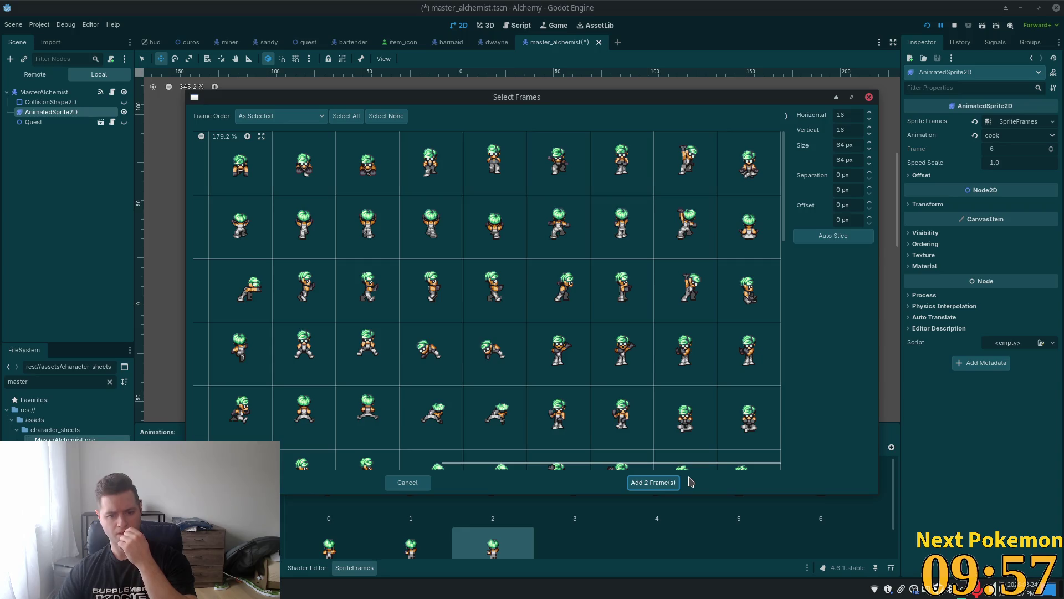
scroll(666, 420, "down", 2)
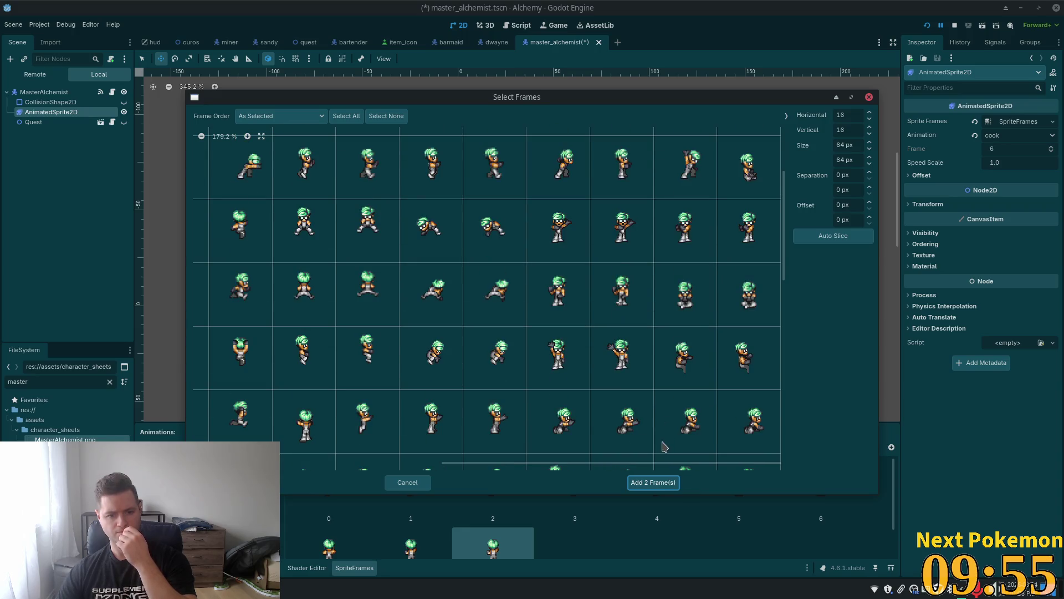
left_click_drag(592, 462, 266, 463)
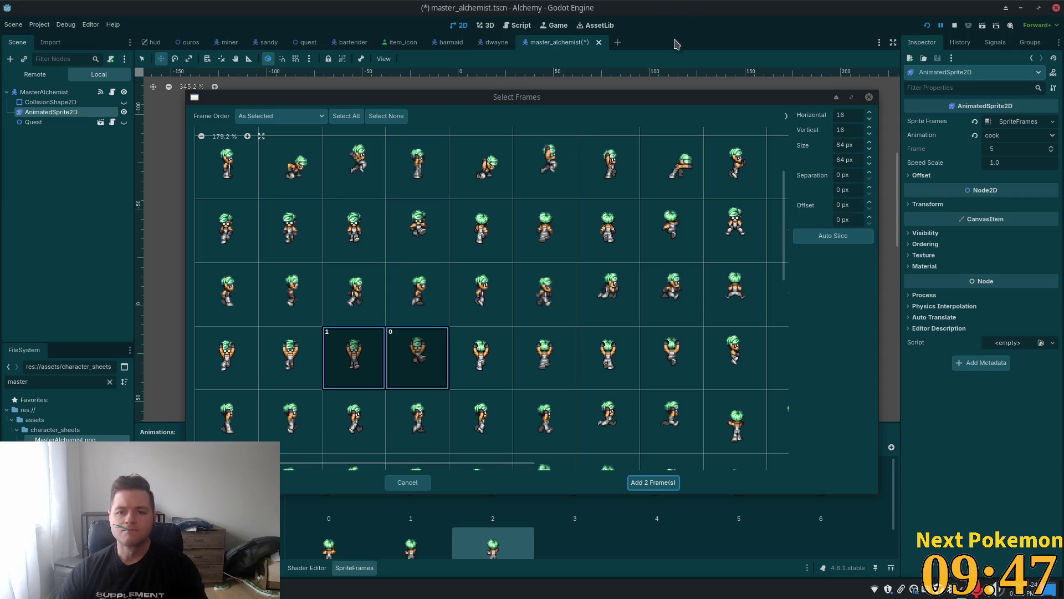
left_click(869, 98)
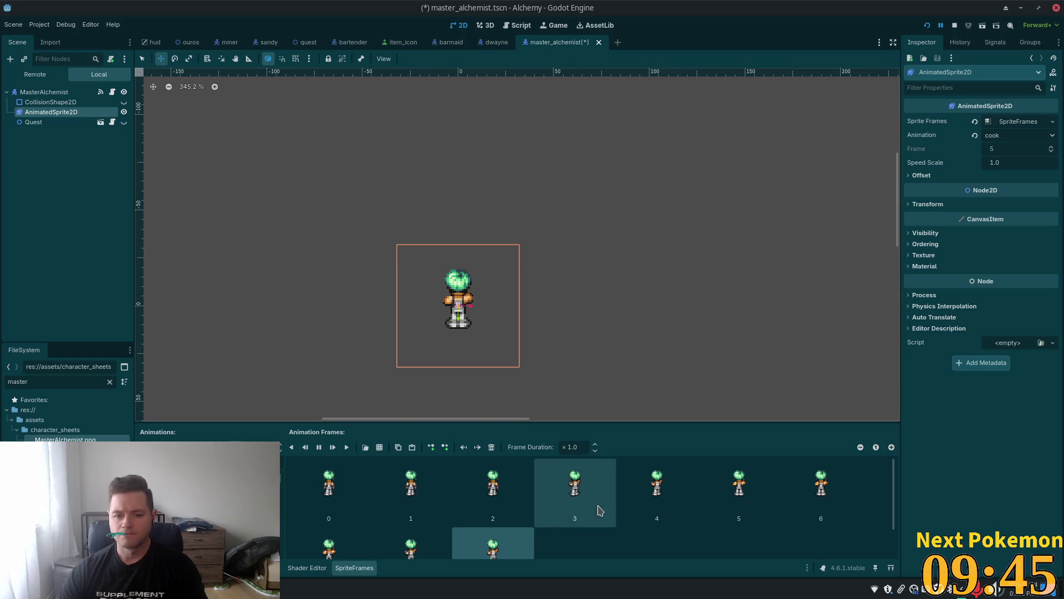
Load the MasterAlchemist.png sprite sheet to pick more cook animation frames.
scroll(559, 502, "down", 1)
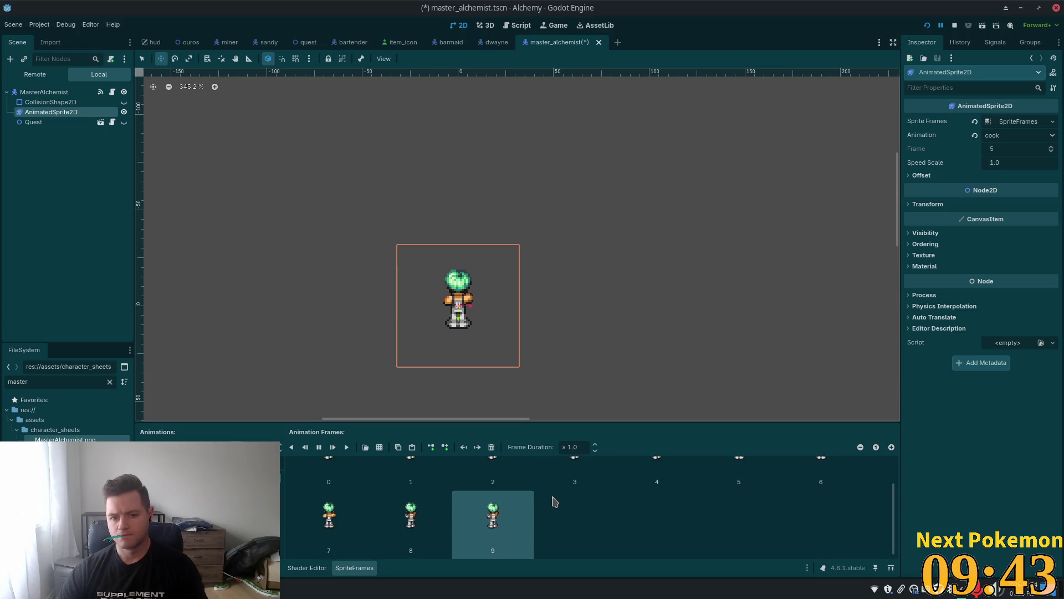
scroll(546, 505, "down", 1)
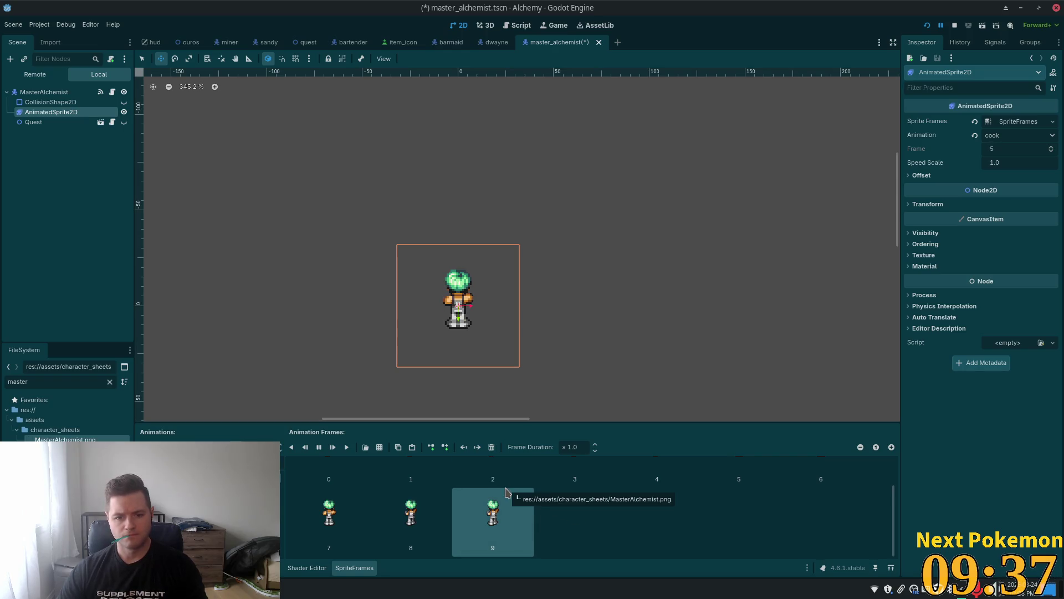
left_click(379, 447)
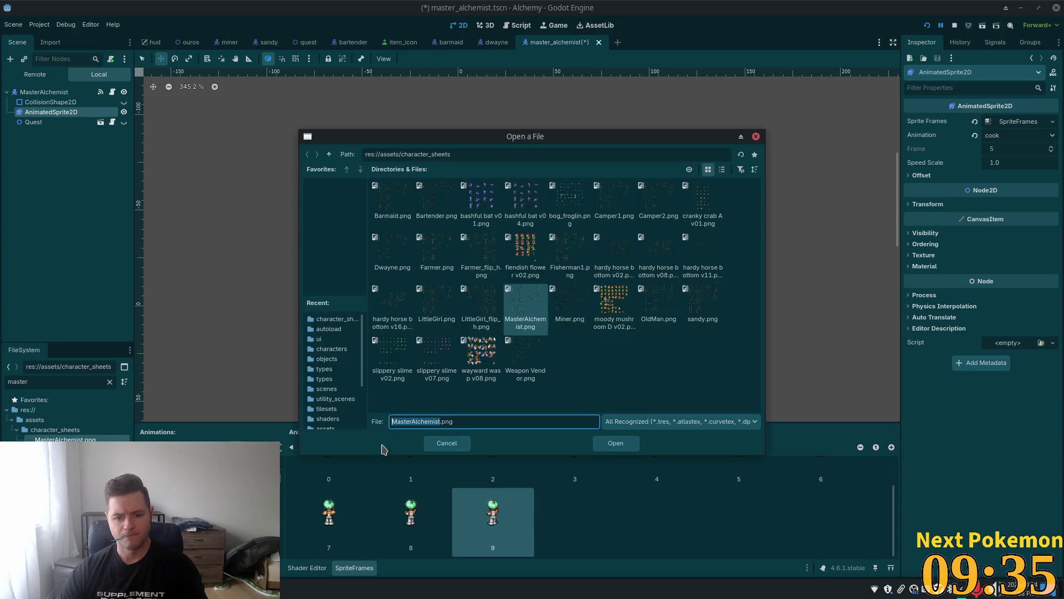
double_click(529, 304)
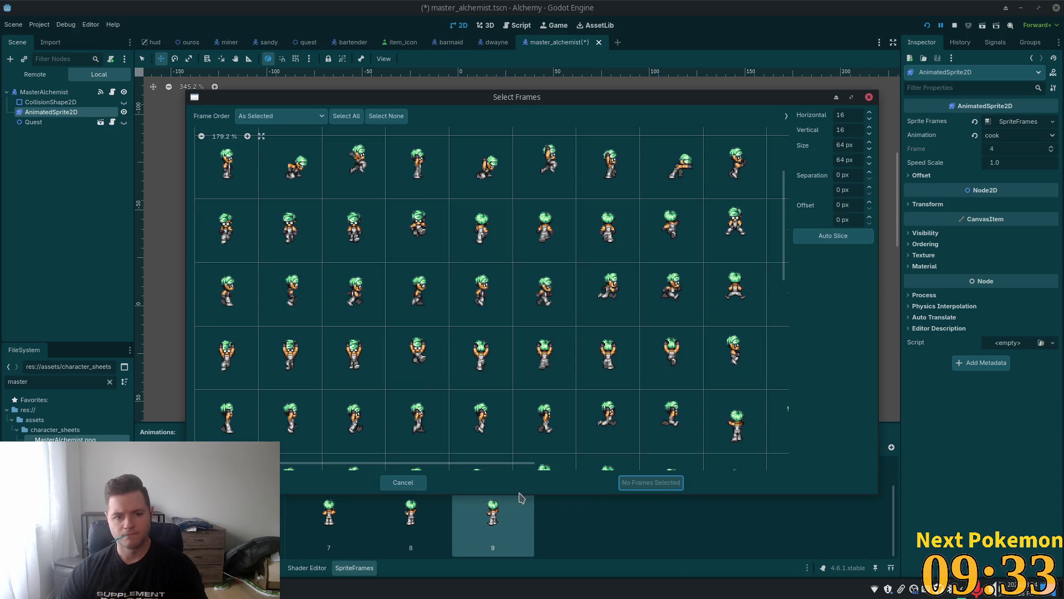
Select two sprite cells and add them as cook frames 10 and 11.
scroll(206, 277, "up", 2)
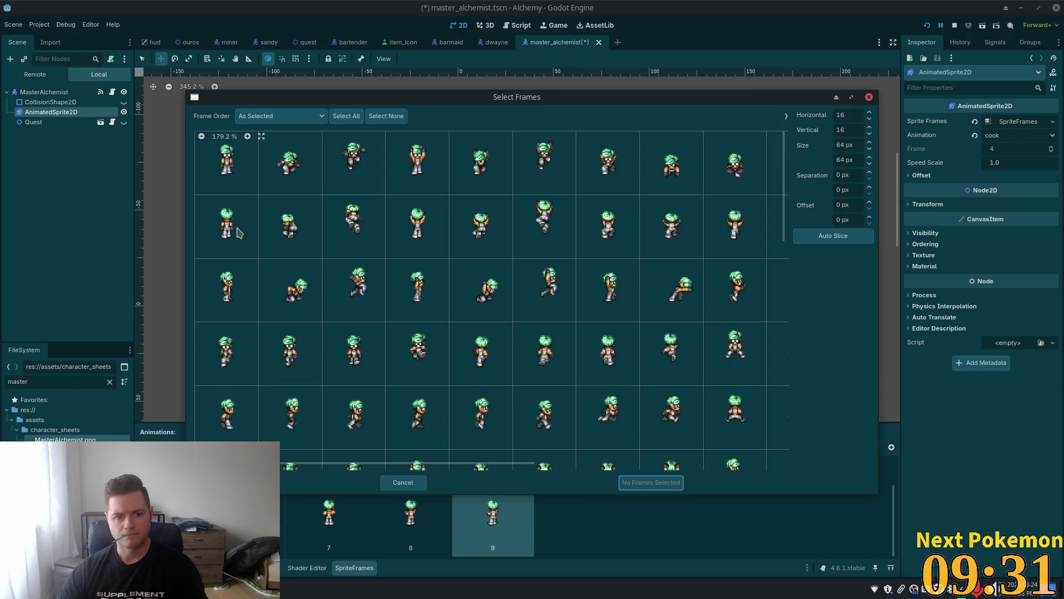
left_click(239, 182)
left_click(239, 180)
left_click(222, 166)
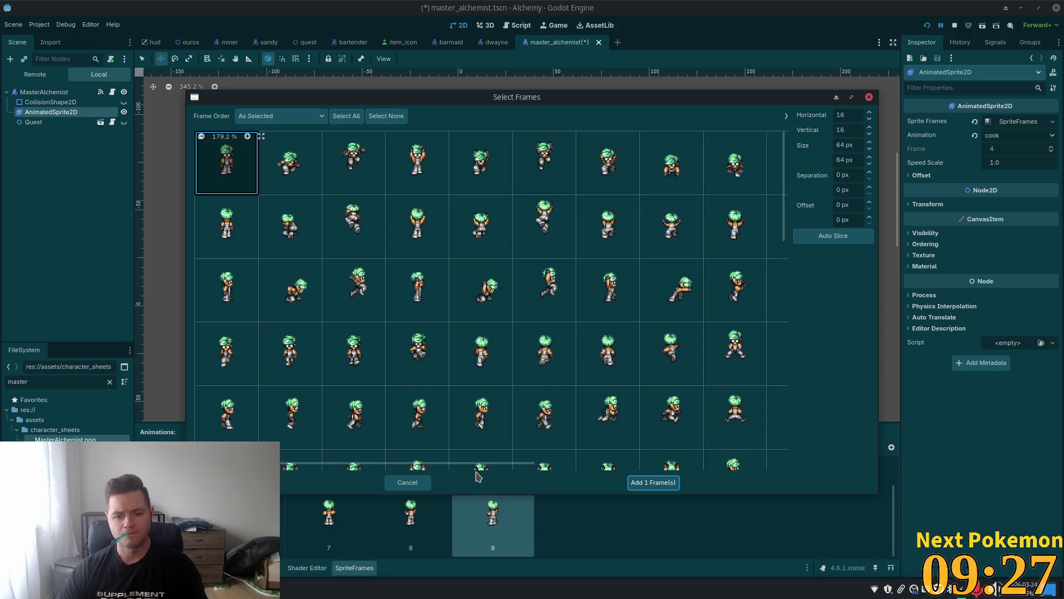
mouse_move(476, 463)
left_mouse_down()
mouse_move(630, 451)
mouse_move(811, 456)
left_mouse_up()
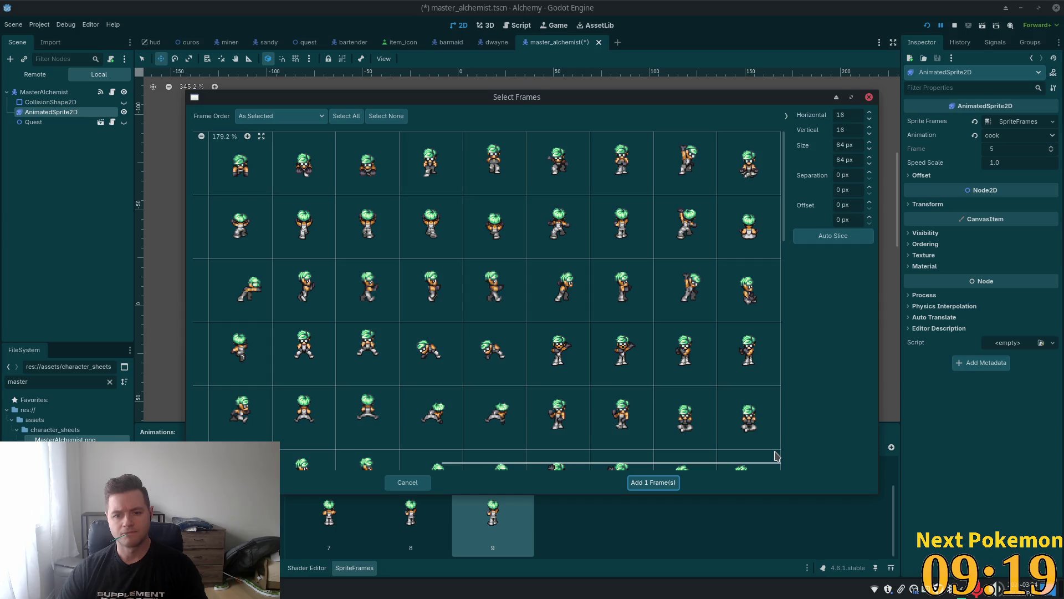
left_click_drag(767, 456, 449, 440)
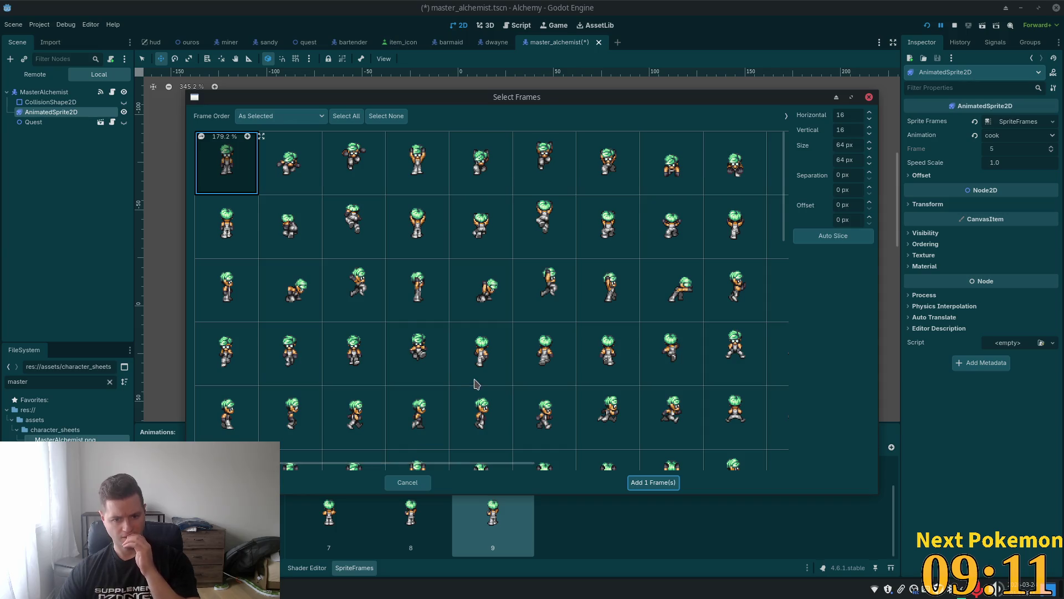
scroll(475, 386, "down", 5)
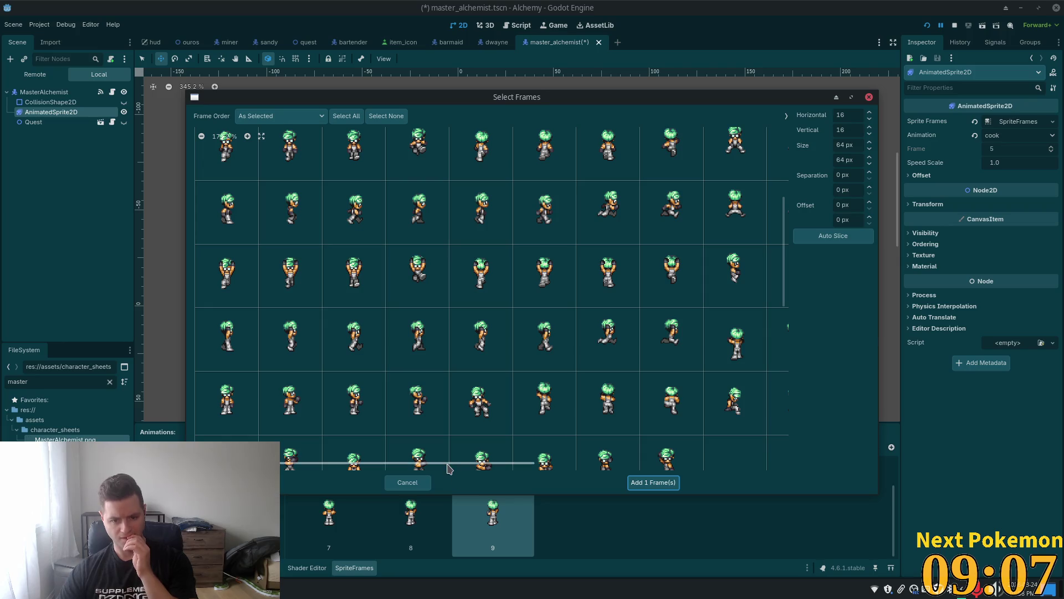
mouse_move(449, 465)
left_mouse_down()
mouse_move(609, 464)
mouse_move(570, 452)
mouse_move(558, 387)
left_mouse_up()
scroll(543, 455, "down", 1)
scroll(505, 433, "down", 1)
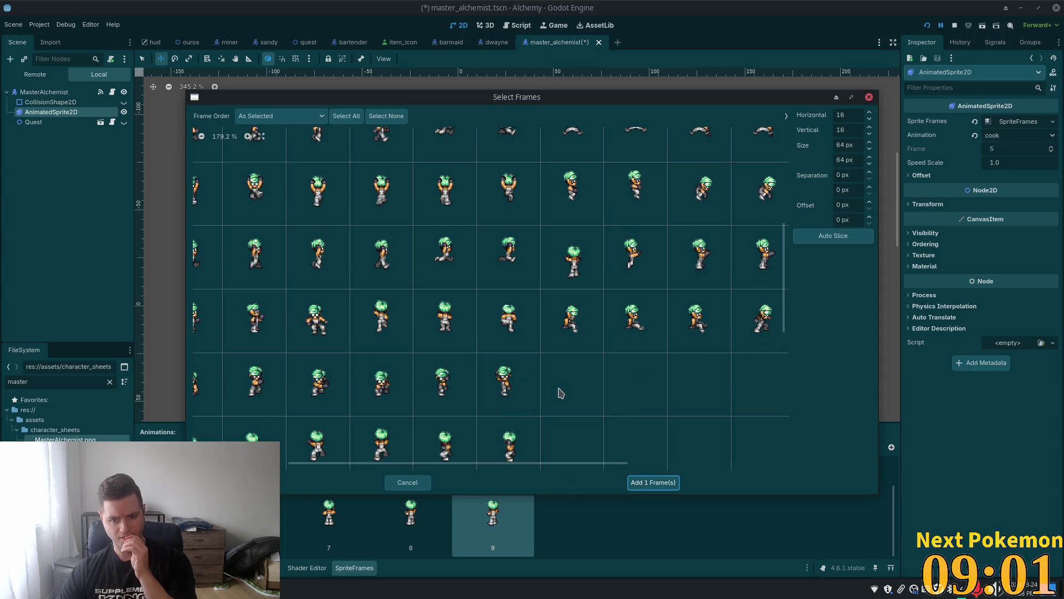
left_click_drag(511, 463, 723, 463)
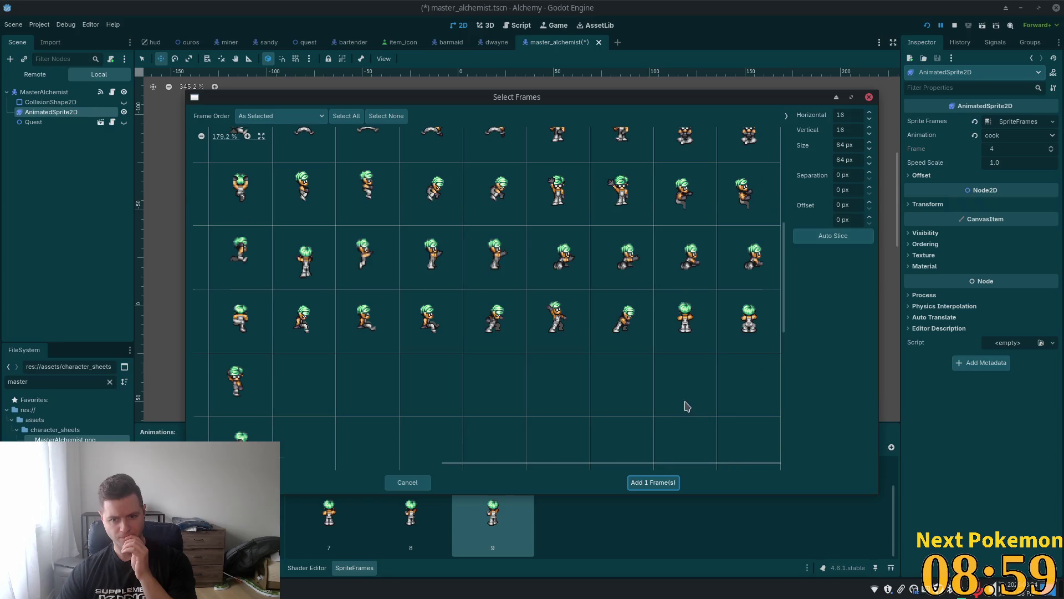
scroll(686, 406, "up", 3)
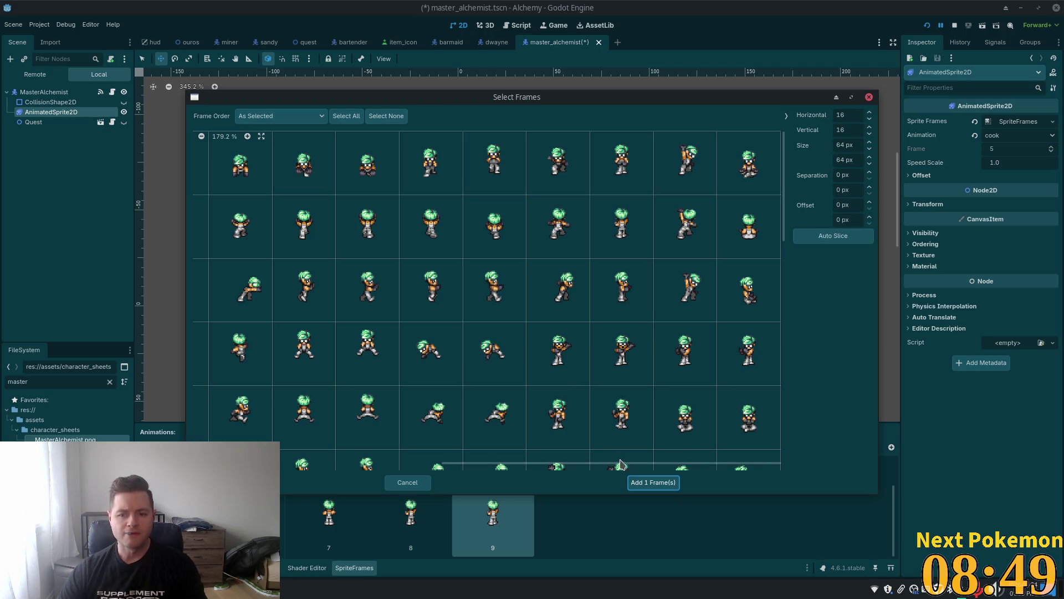
mouse_move(610, 467)
left_mouse_down()
mouse_move(331, 474)
mouse_move(791, 481)
left_mouse_up()
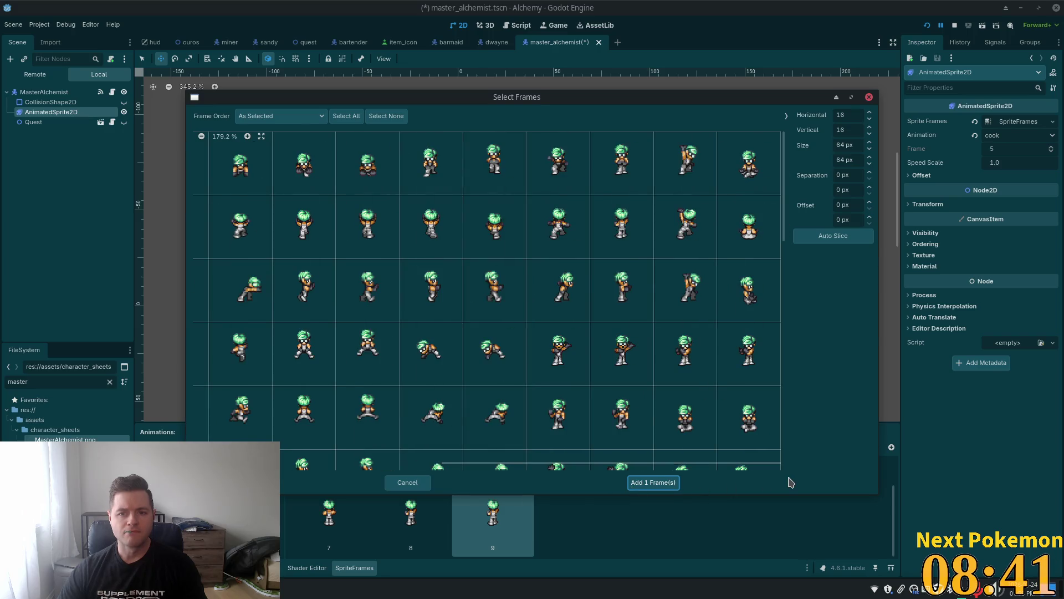
left_click(689, 160)
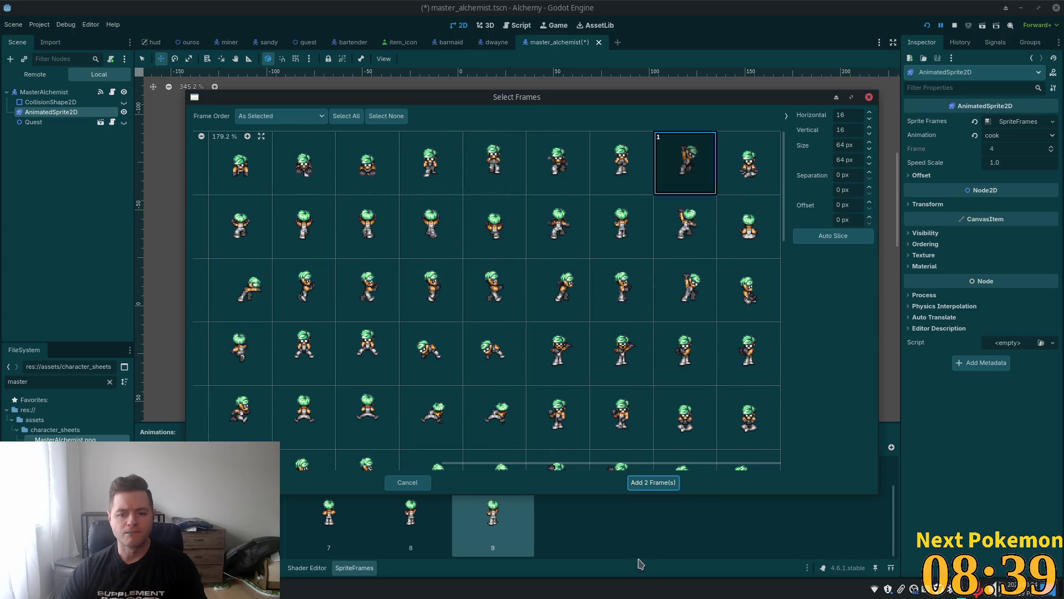
left_click(640, 483)
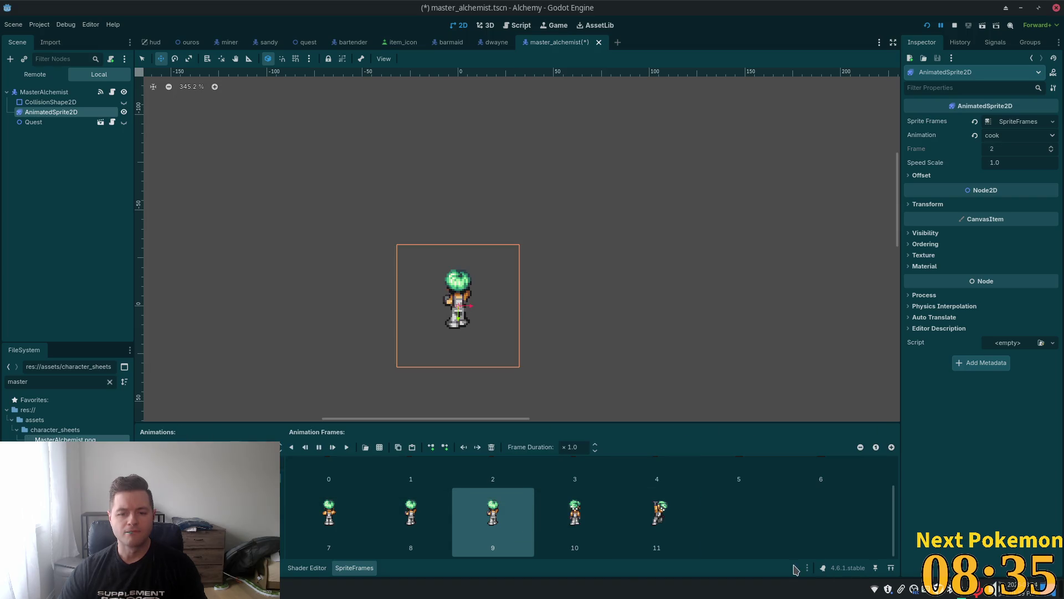
Paste copies of the two new frames, extending the cook animation to frame 17.
key("Right")
key("Right")
key("ctrl+v")
key("ctrl+v")
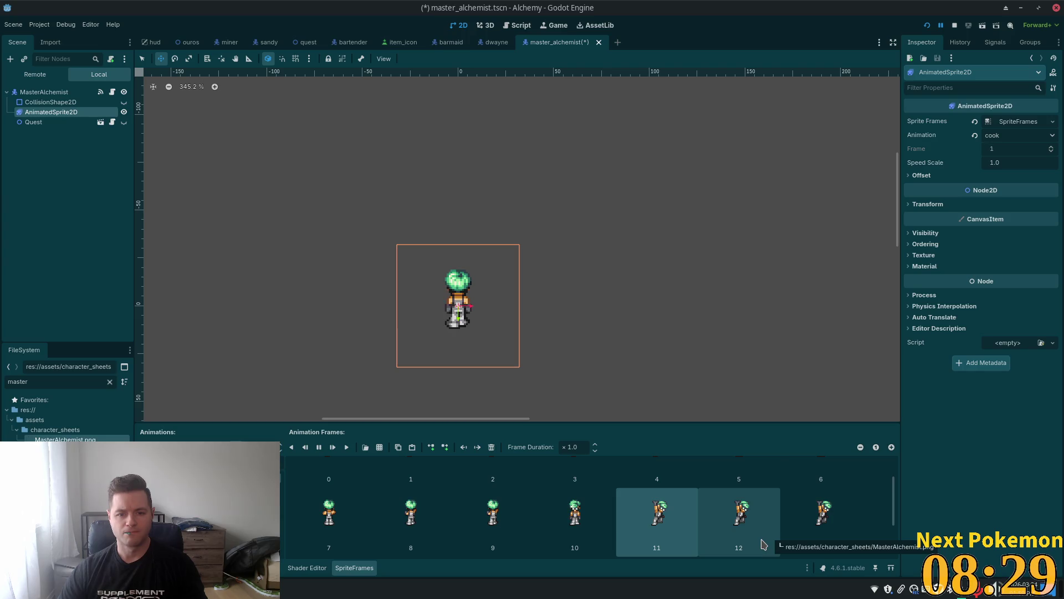
key("ctrl+v")
key("ctrl+v")
key("ctrl+v")
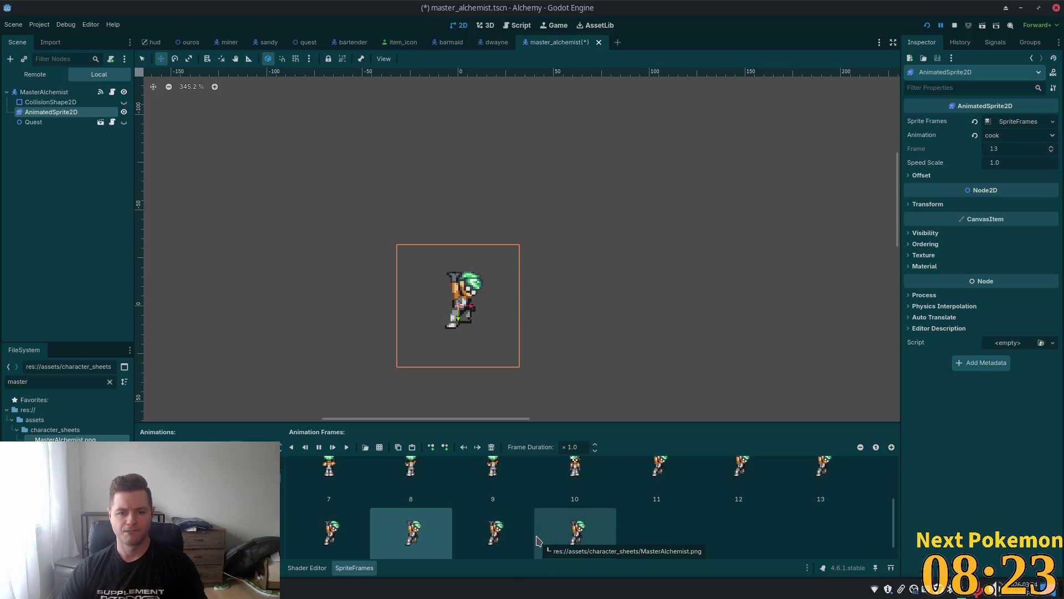
Select cook frames 3–9, then frames from 18 onward, and drag them toward slot 11.
scroll(524, 527, "up", 3)
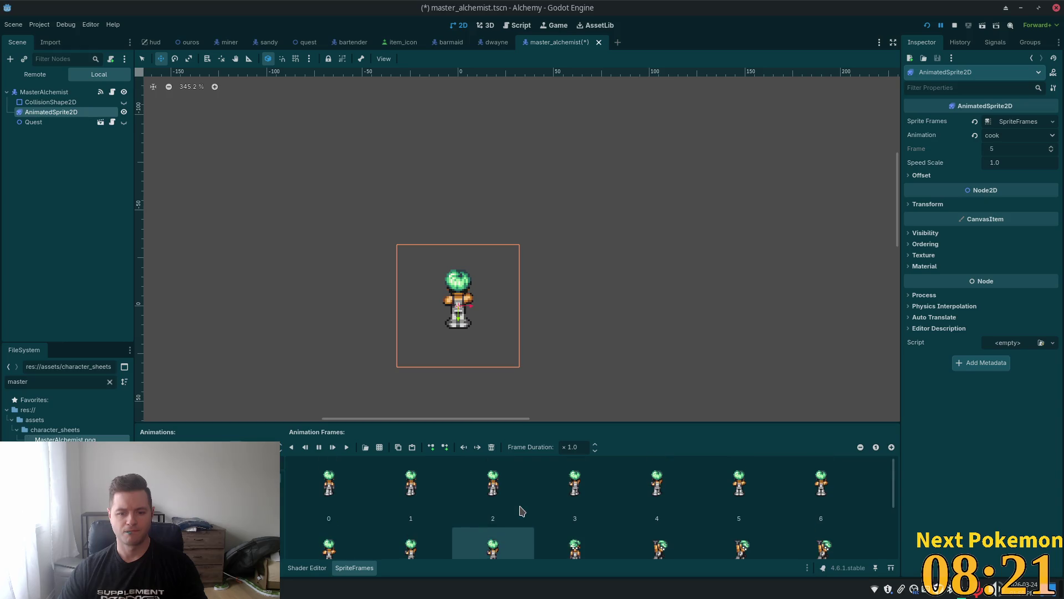
left_click(586, 493)
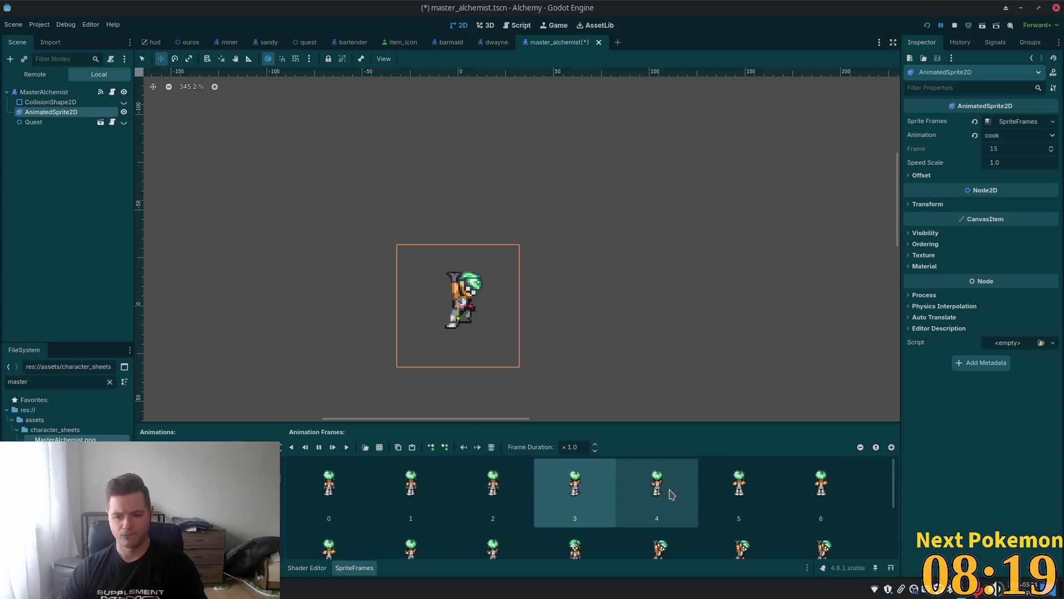
left_click(791, 492, "shift")
scroll(407, 535, "down", 1)
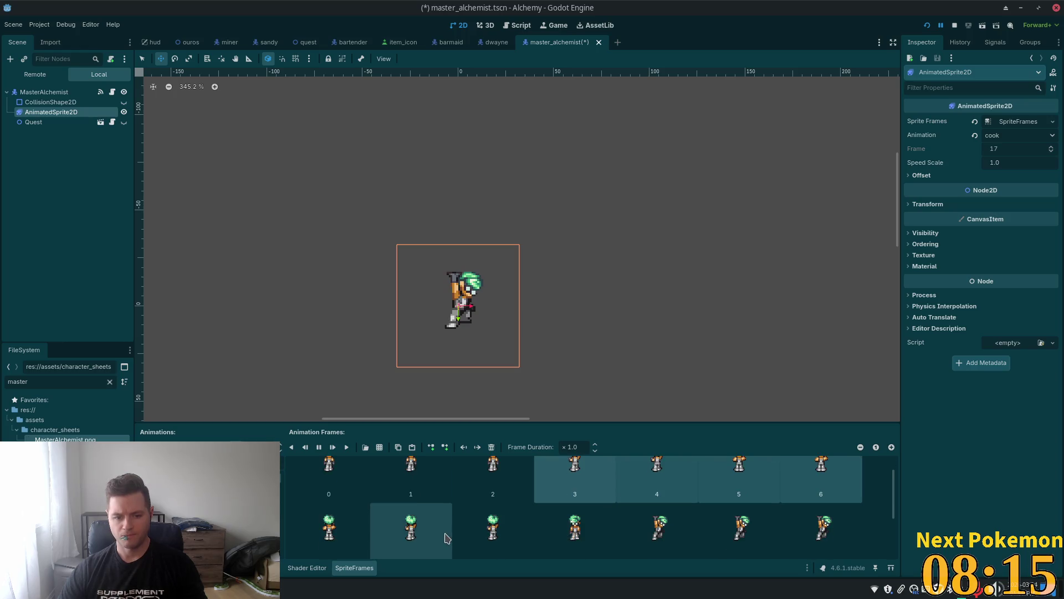
left_click(334, 537, "shift")
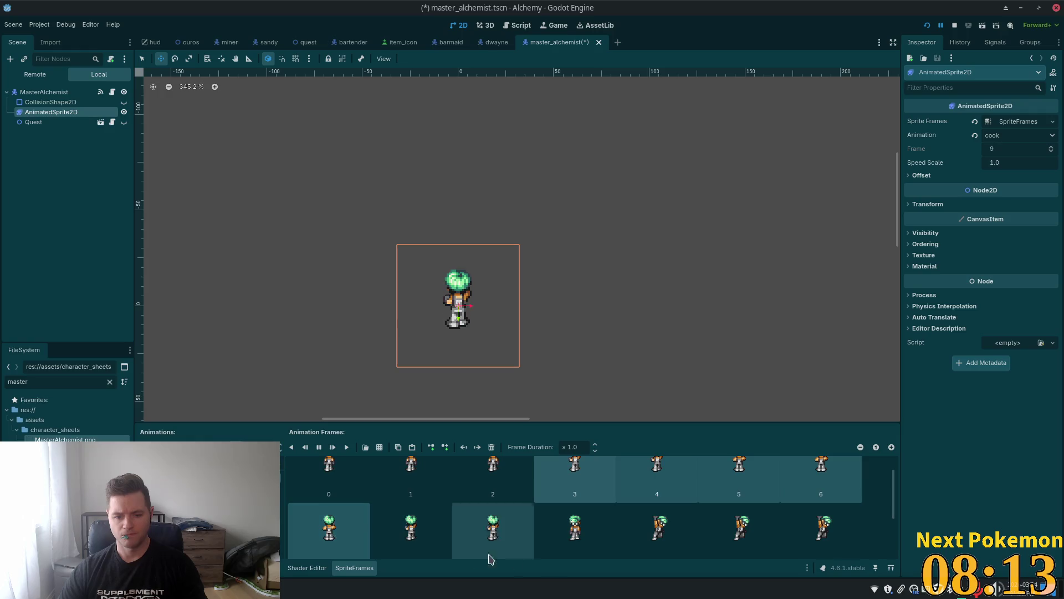
scroll(576, 546, "down", 2)
scroll(593, 554, "up", 2)
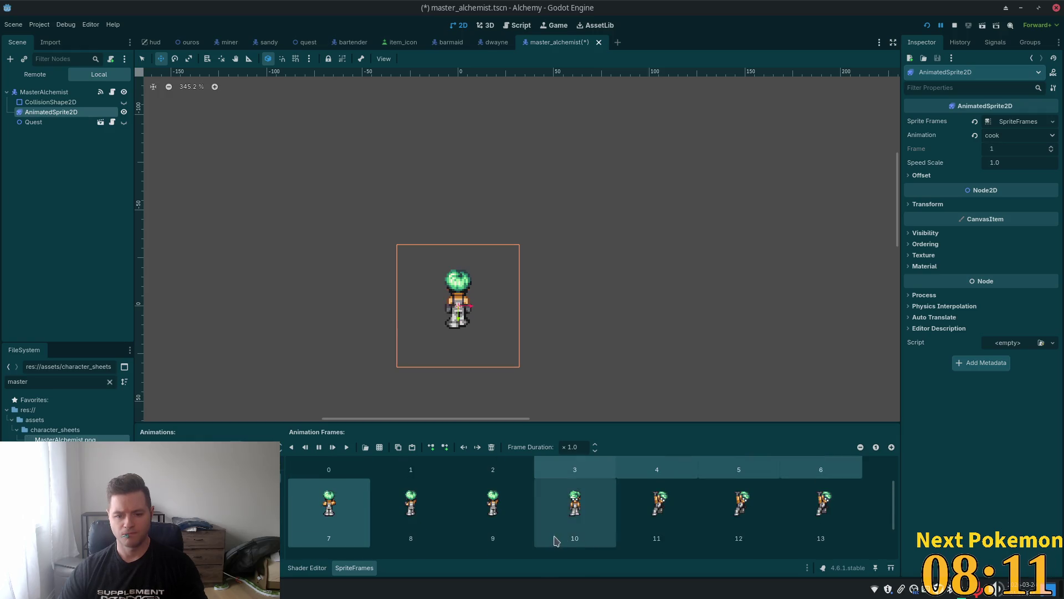
left_click(496, 521, "shift")
scroll(739, 563, "down", 2)
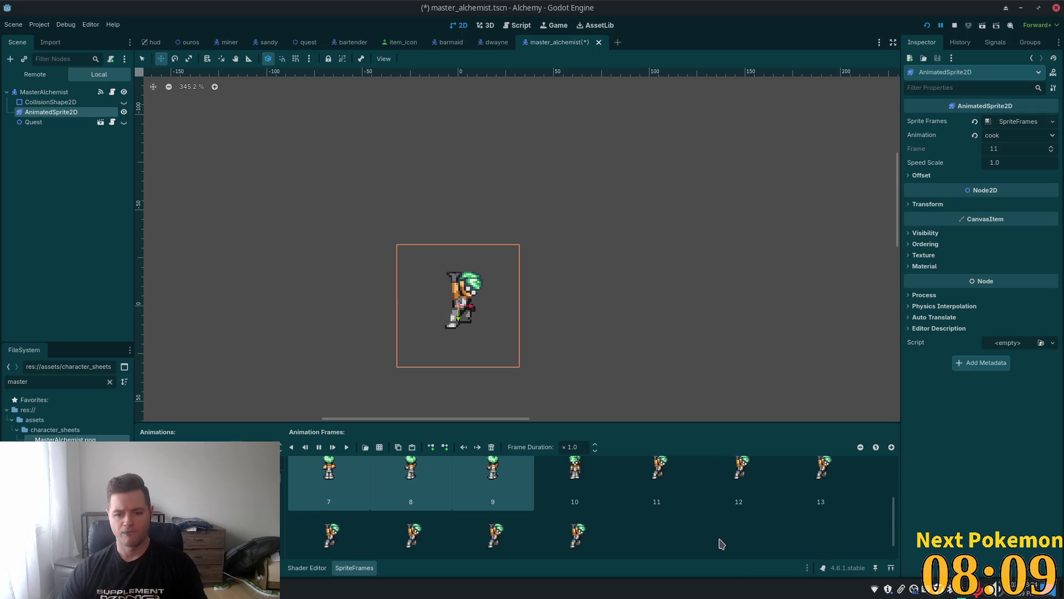
scroll(719, 544, "down", 2)
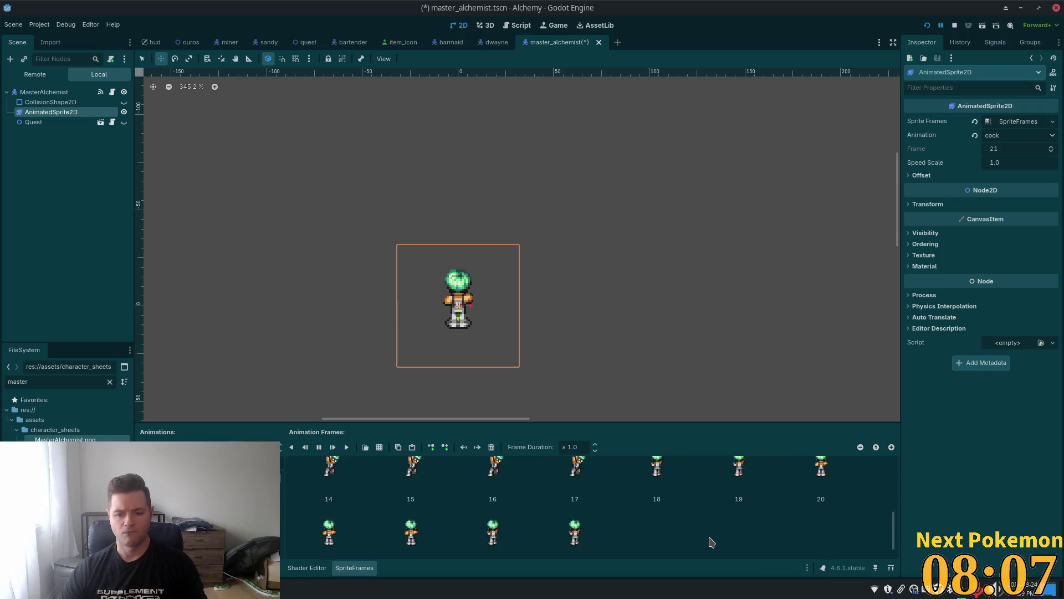
left_click(651, 488)
left_click(693, 532, "shift")
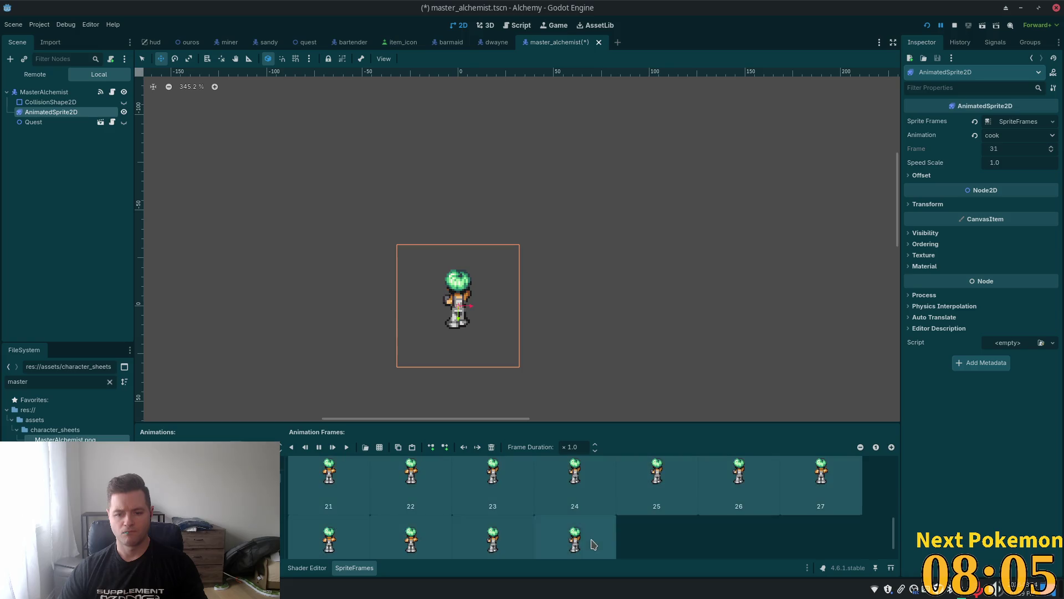
scroll(694, 515, "up", 1)
scroll(641, 533, "up", 1)
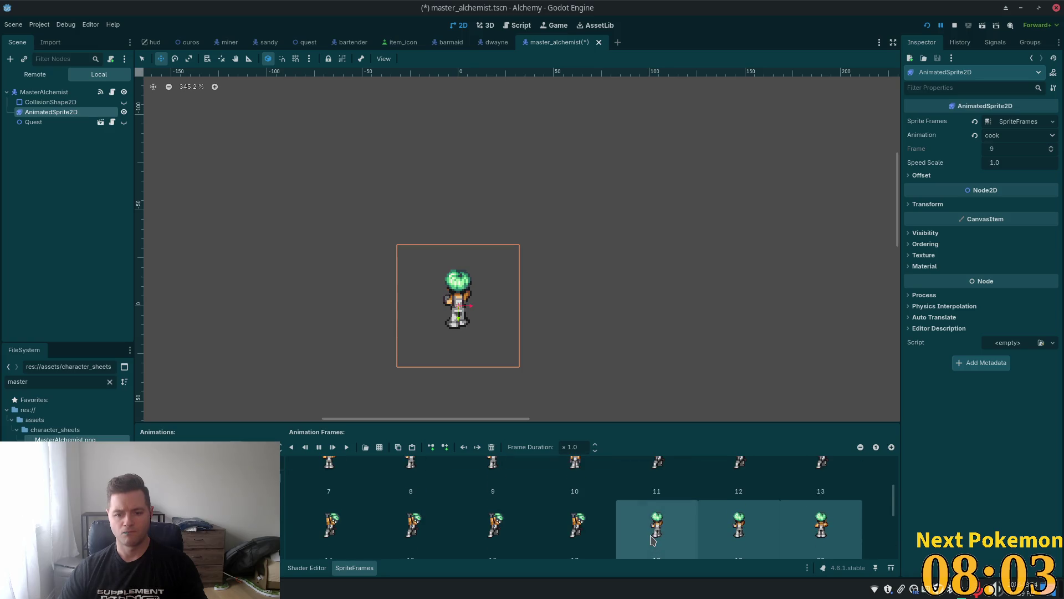
mouse_move(652, 540)
left_mouse_down()
mouse_move(660, 488)
mouse_move(677, 469)
mouse_move(687, 560)
mouse_move(625, 499)
mouse_move(468, 511)
mouse_move(548, 505)
left_mouse_up()
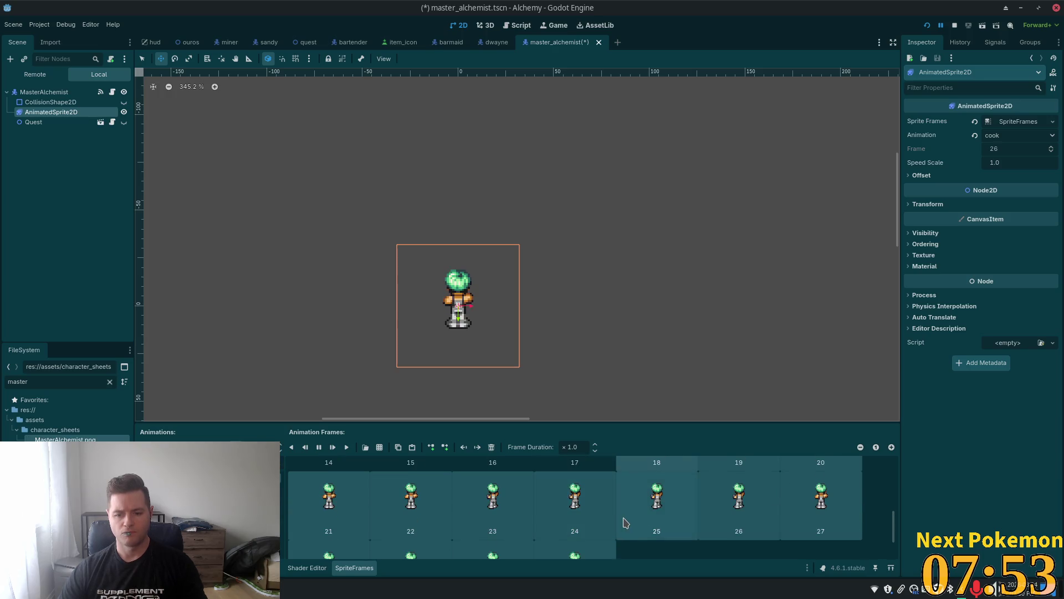
Move the raised-arm poses from frame 18 into slots 11 and 12.
scroll(625, 522, "down", 2)
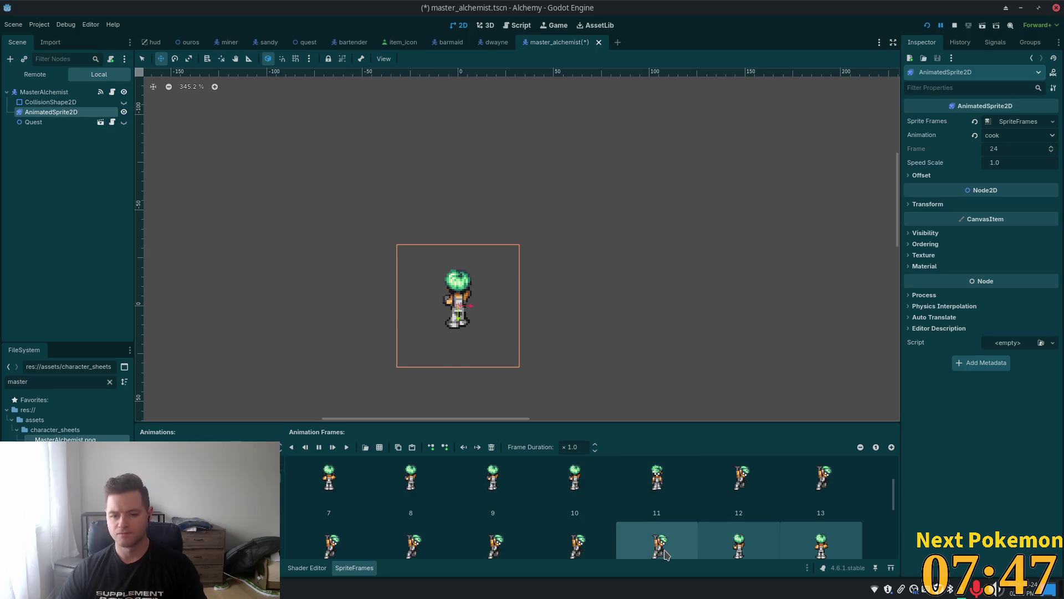
left_click_drag(666, 555, 638, 470)
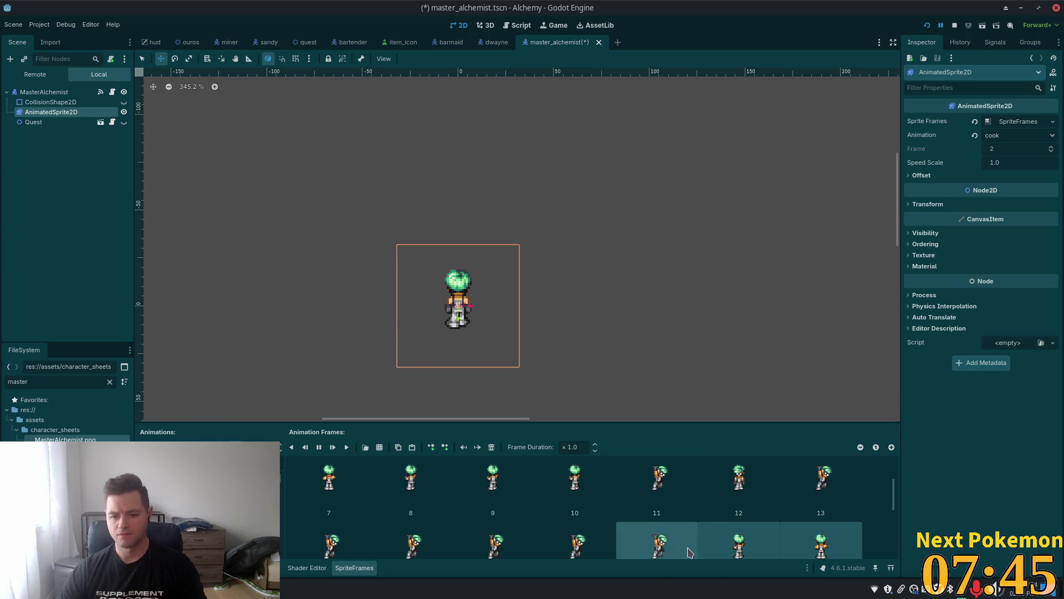
left_click_drag(688, 552, 701, 491)
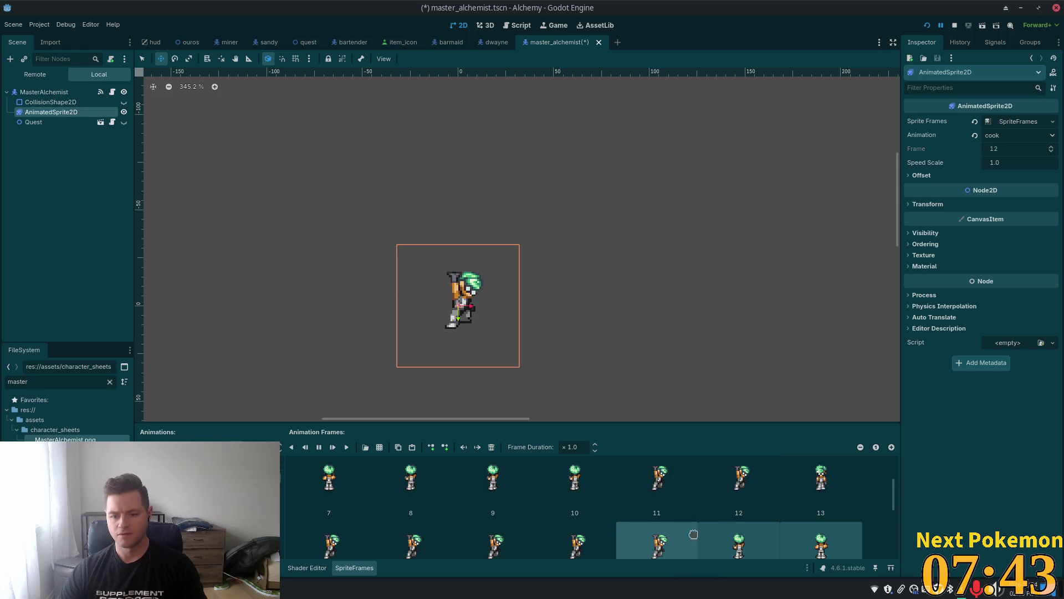
mouse_move(694, 534)
left_mouse_down()
mouse_move(821, 488)
mouse_move(738, 488)
mouse_move(723, 521)
left_mouse_up()
scroll(722, 521, "down", 1)
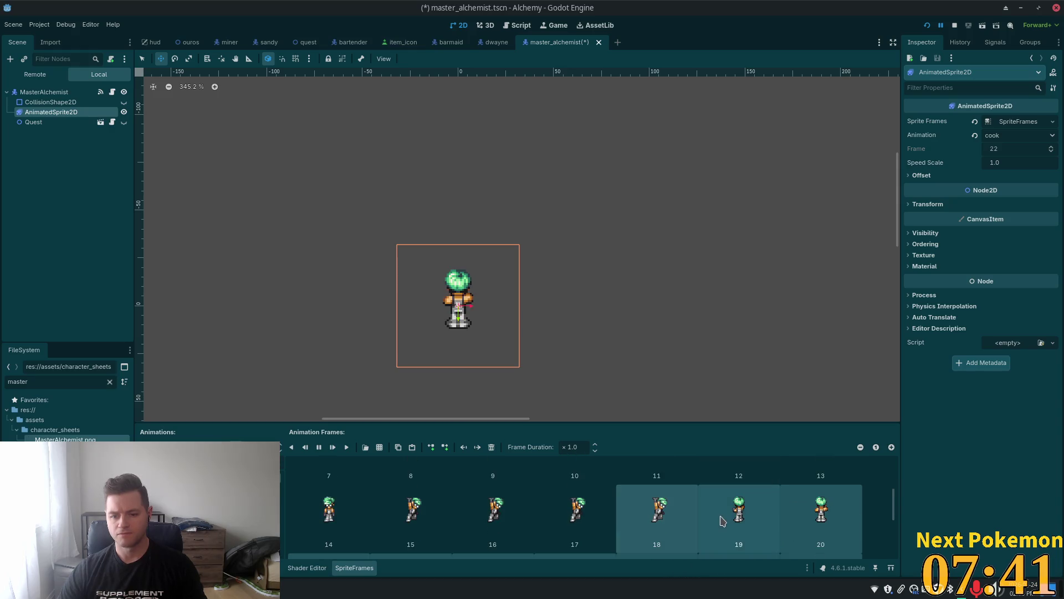
scroll(722, 519, "up", 3)
left_click(724, 512)
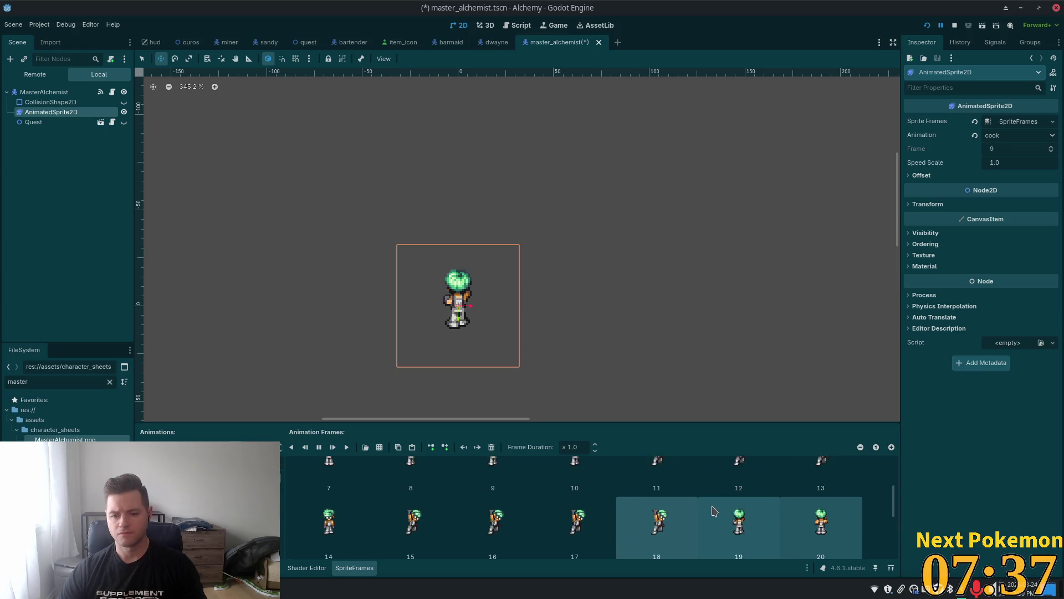
scroll(714, 511, "up", 1)
left_click(672, 512, "ctrl")
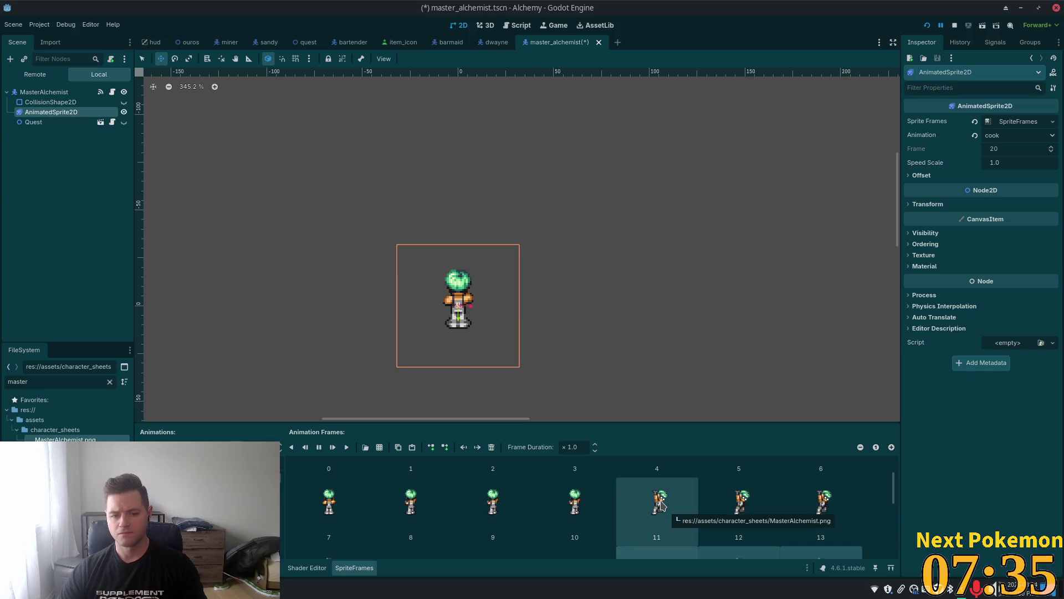
scroll(671, 516, "down", 1)
mouse_move(677, 515)
left_mouse_down()
mouse_move(672, 537)
mouse_move(663, 533)
mouse_move(683, 519)
left_mouse_up()
Shift frame 12 further along and swap frames 29 and 30.
scroll(676, 517, "down", 2)
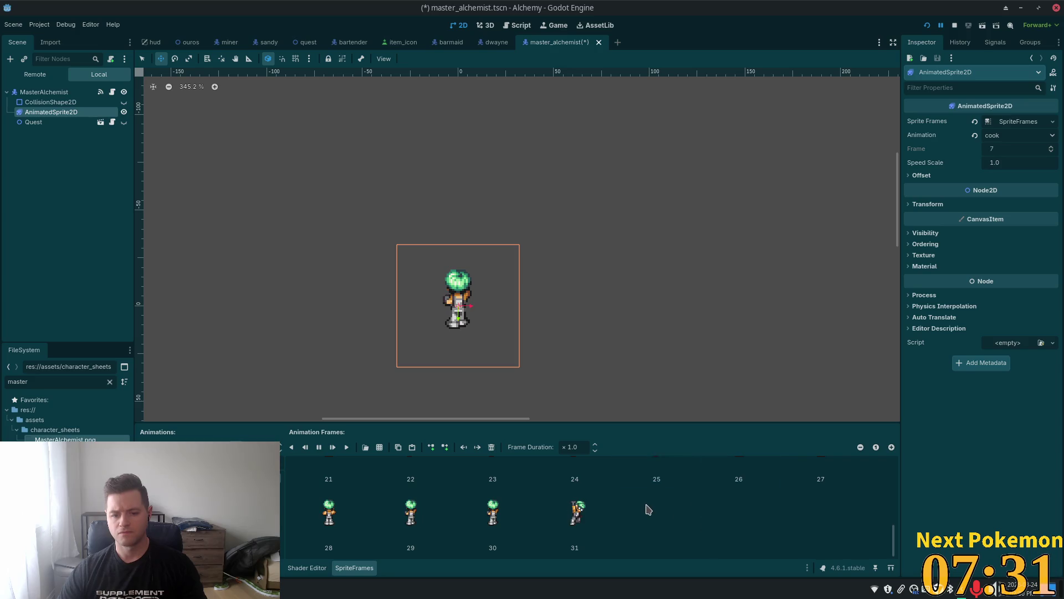
scroll(680, 510, "up", 2)
scroll(676, 492, "down", 1)
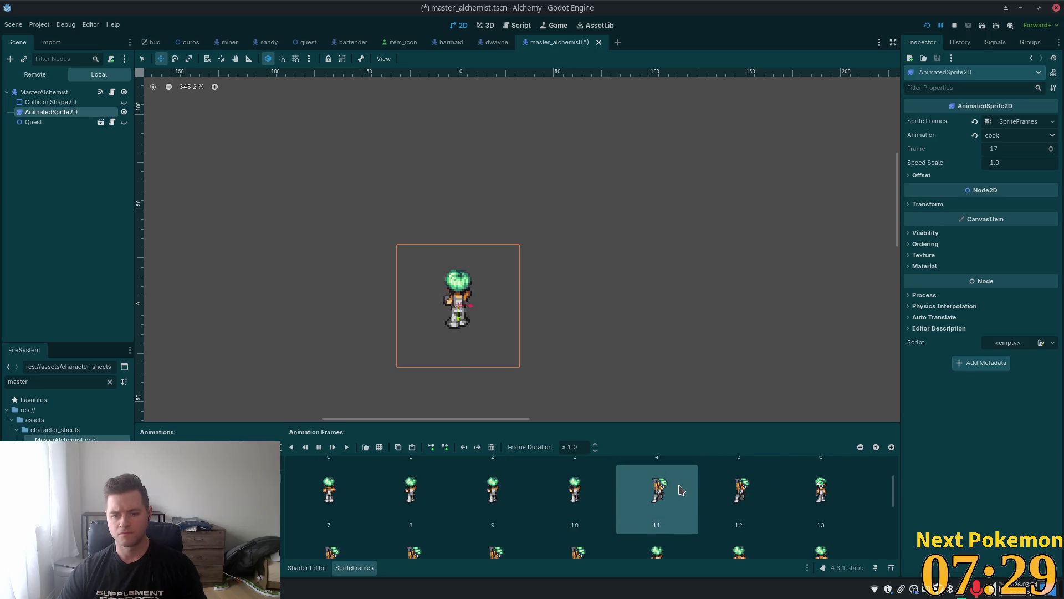
mouse_move(658, 535)
left_mouse_down()
mouse_move(650, 519)
mouse_move(647, 533)
left_mouse_up()
scroll(650, 521, "down", 1)
scroll(660, 495, "up", 2)
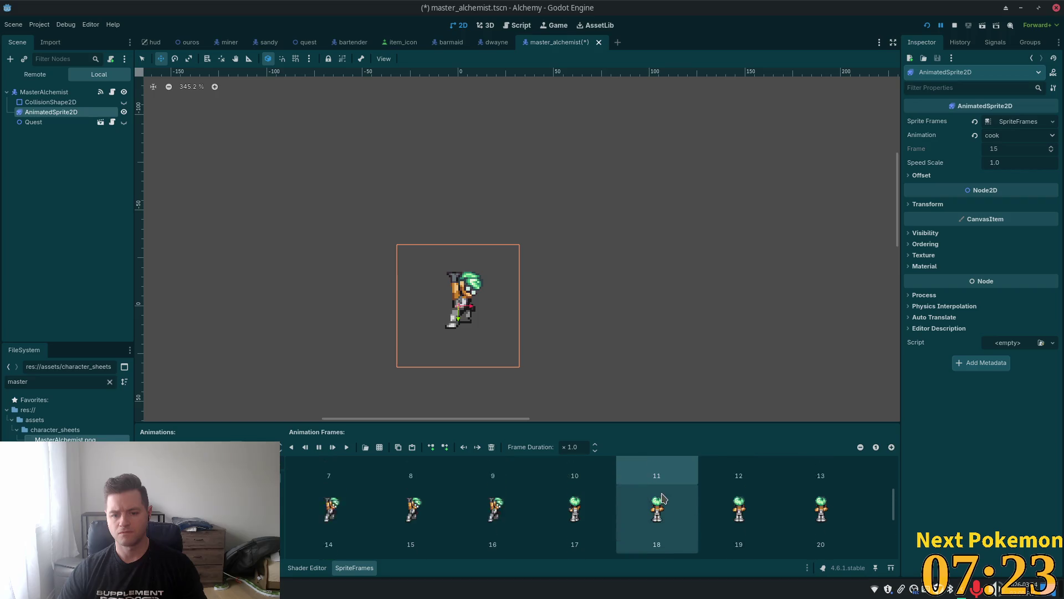
left_click(660, 496)
mouse_move(732, 487)
left_mouse_down()
mouse_move(720, 518)
mouse_move(461, 507)
mouse_move(424, 517)
left_mouse_up()
left_click_drag(493, 513, 413, 513)
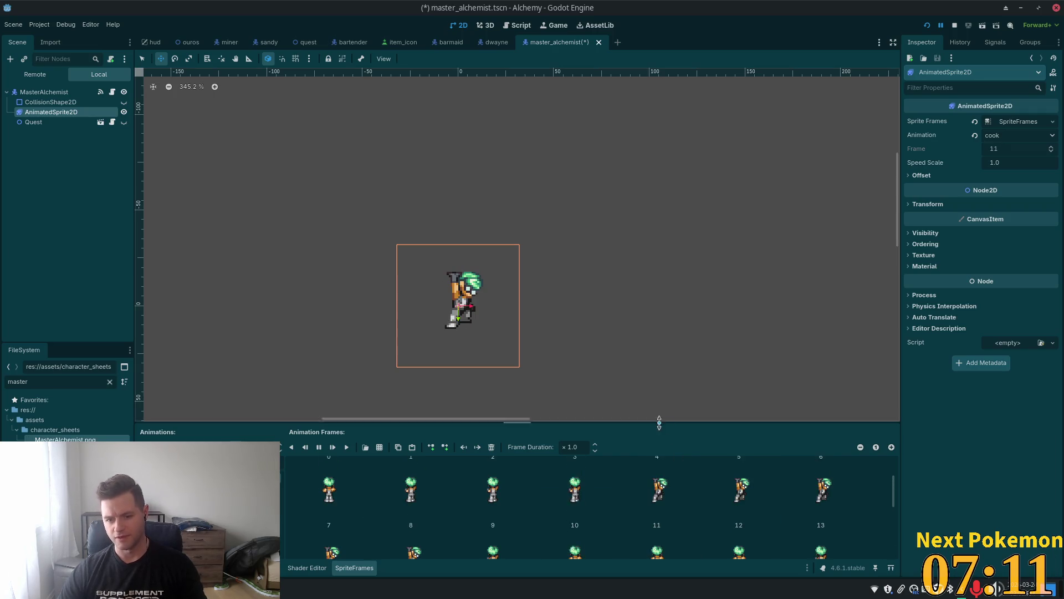
left_click_drag(658, 423, 662, 118)
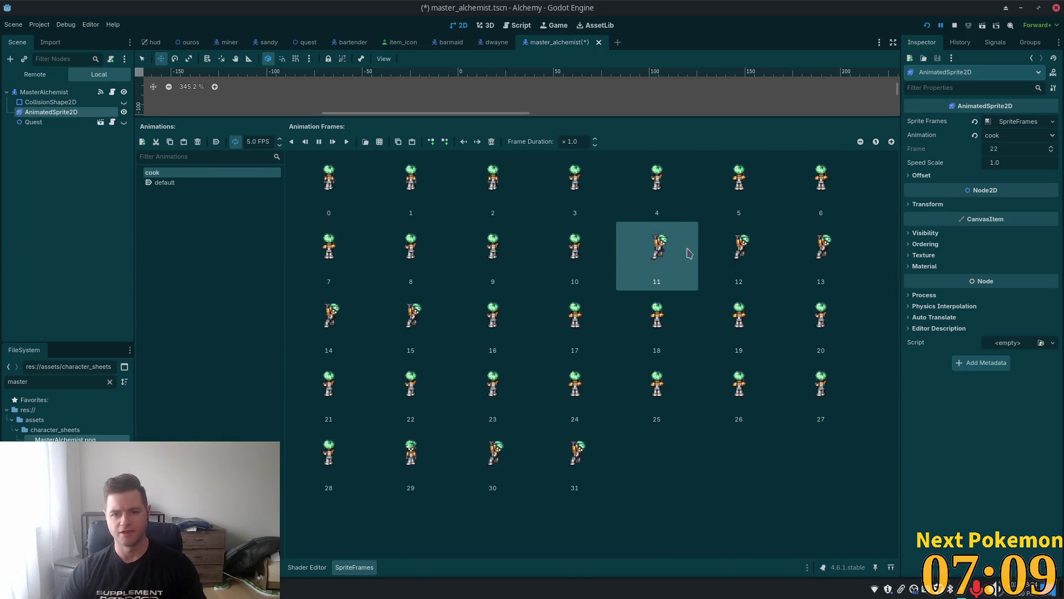
Drag raised-arm frames 11–15 to the end of the cook animation, then shrink the frames panel.
left_click(434, 332, "shift")
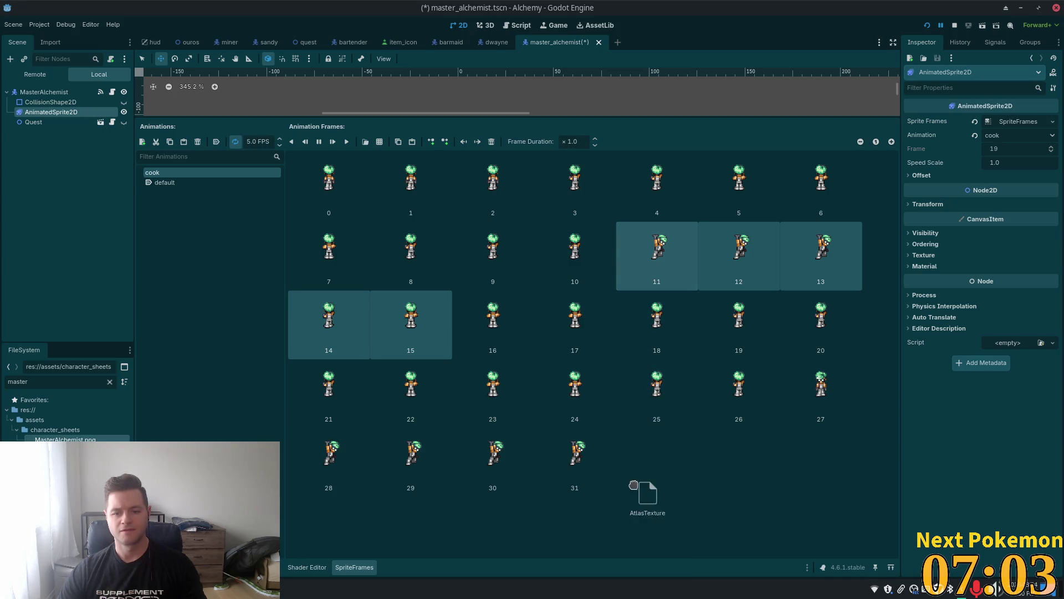
mouse_move(634, 485)
left_mouse_down()
mouse_move(682, 255)
mouse_move(647, 474)
mouse_move(672, 341)
mouse_move(636, 428)
mouse_move(638, 471)
left_mouse_up()
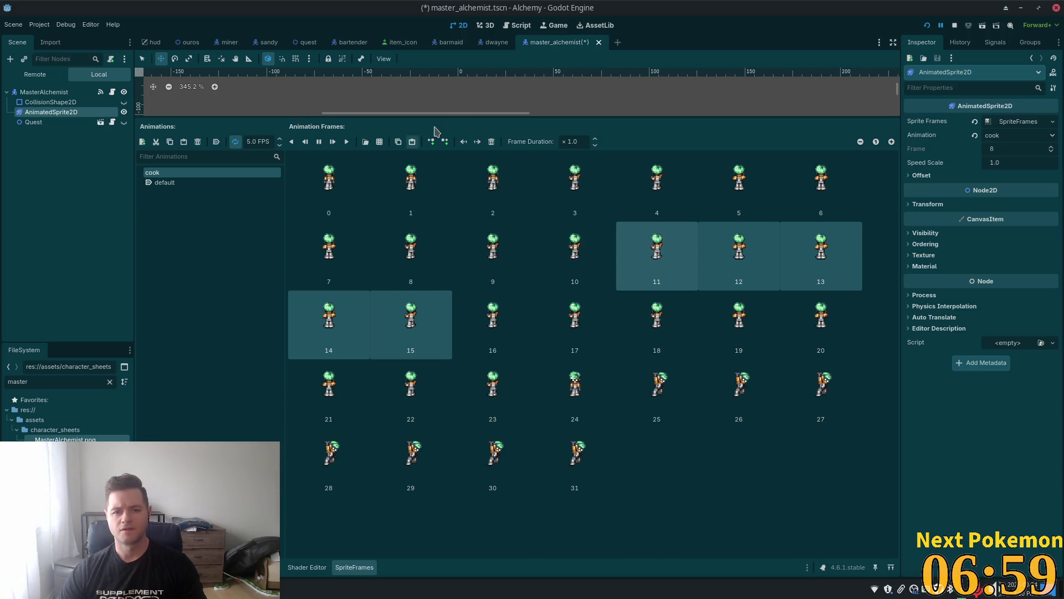
left_click_drag(450, 114, 458, 425)
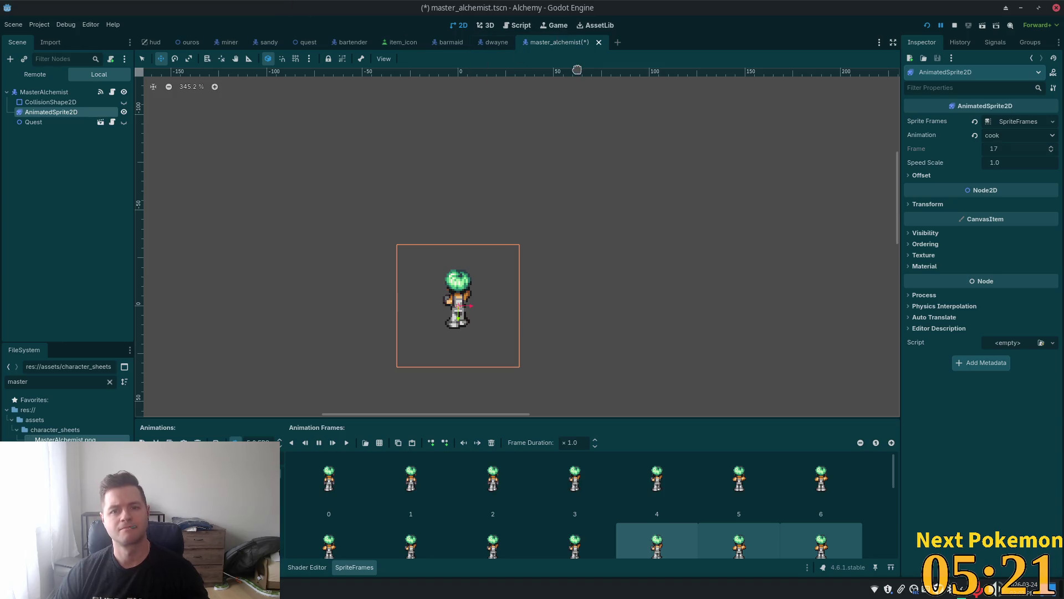
Switch from Godot to Cursor showing master_alchemist.gd.
key("alt+Tab")
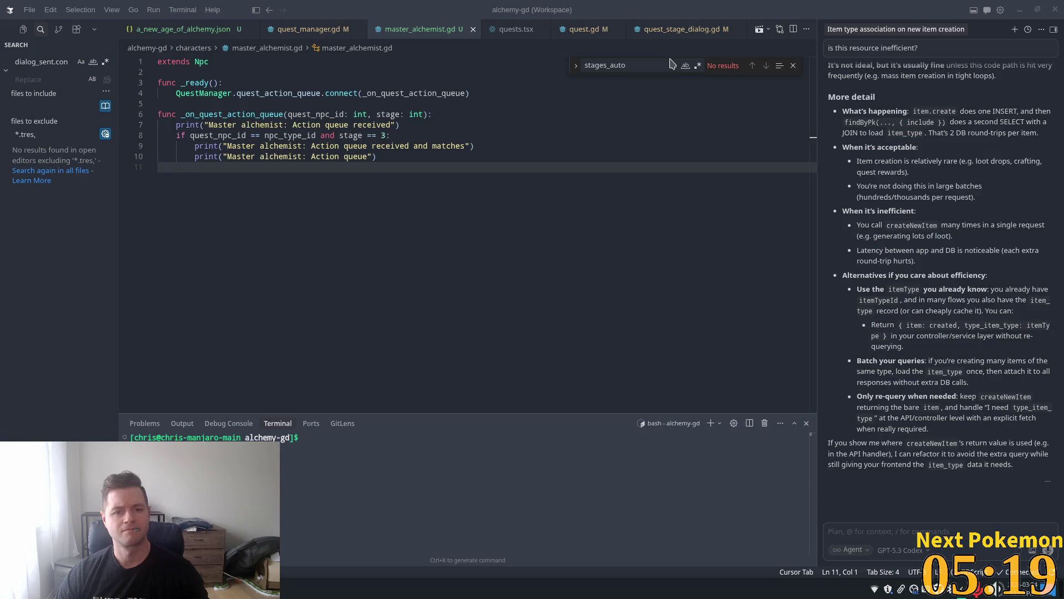
left_click(399, 198)
left_click(303, 125)
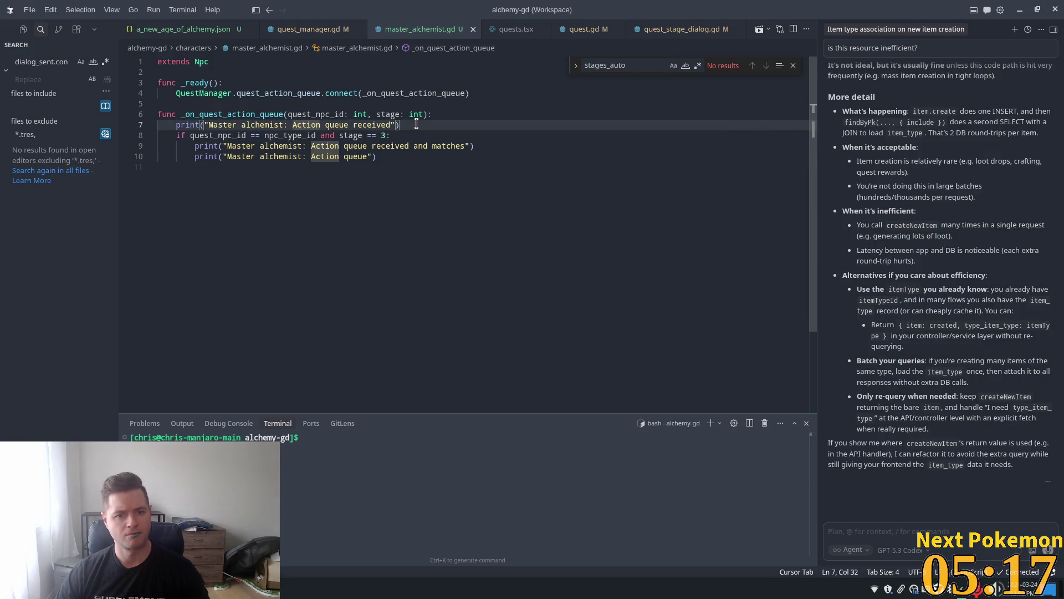
mouse_move(416, 124)
left_mouse_down()
mouse_move(161, 146)
mouse_move(158, 125)
left_mouse_up()
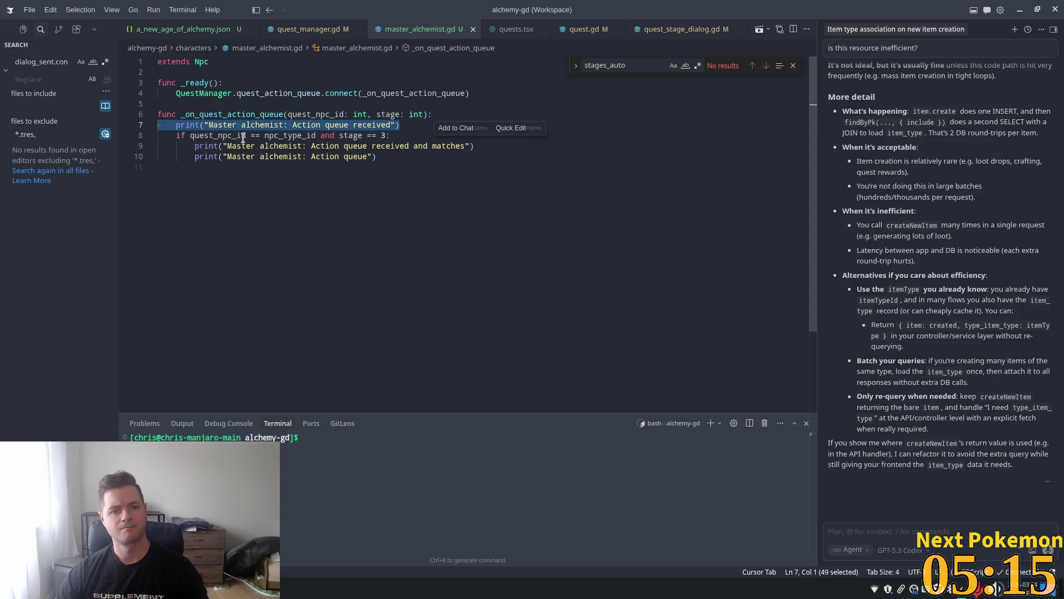
key("BackSpace")
key("BackSpace")
mouse_move(382, 147)
left_mouse_down()
mouse_move(200, 115)
mouse_move(194, 136)
left_mouse_up()
key("BackSpace")
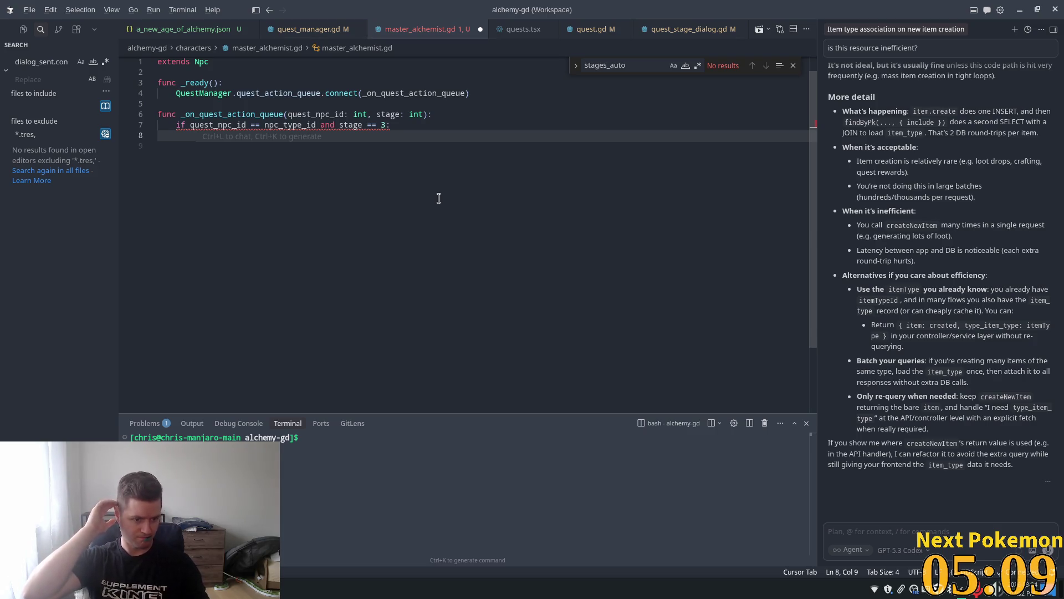
key("alt+Tab")
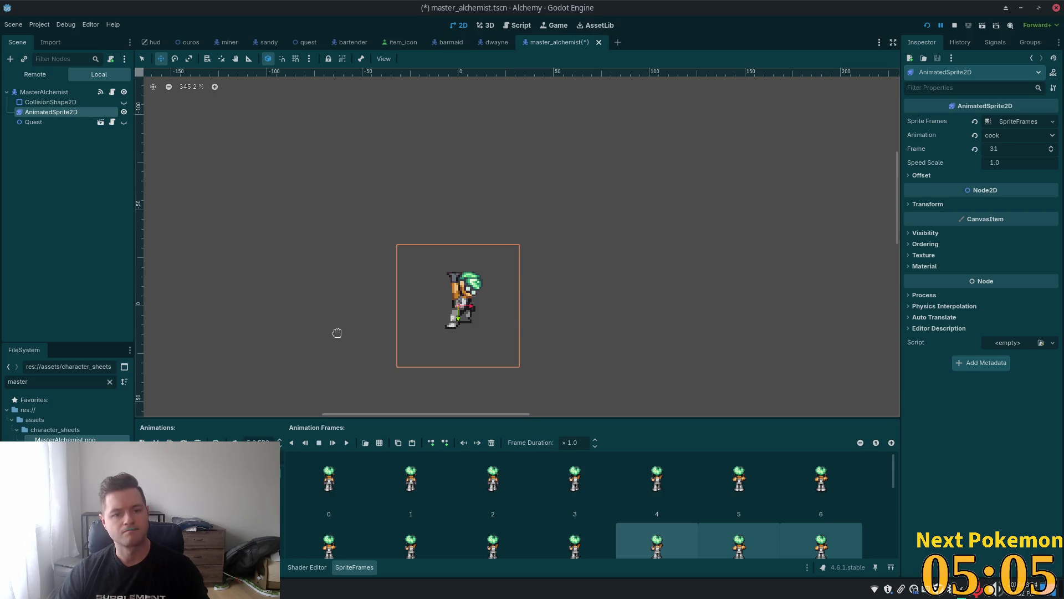
key("alt+Tab")
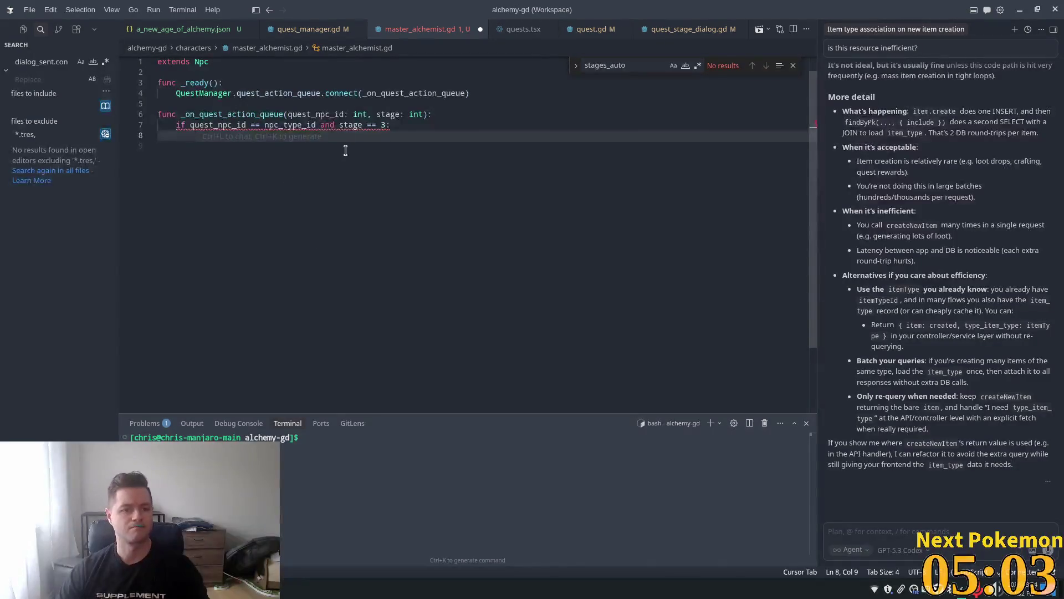
left_click(216, 67)
key("Return")
key("Return")
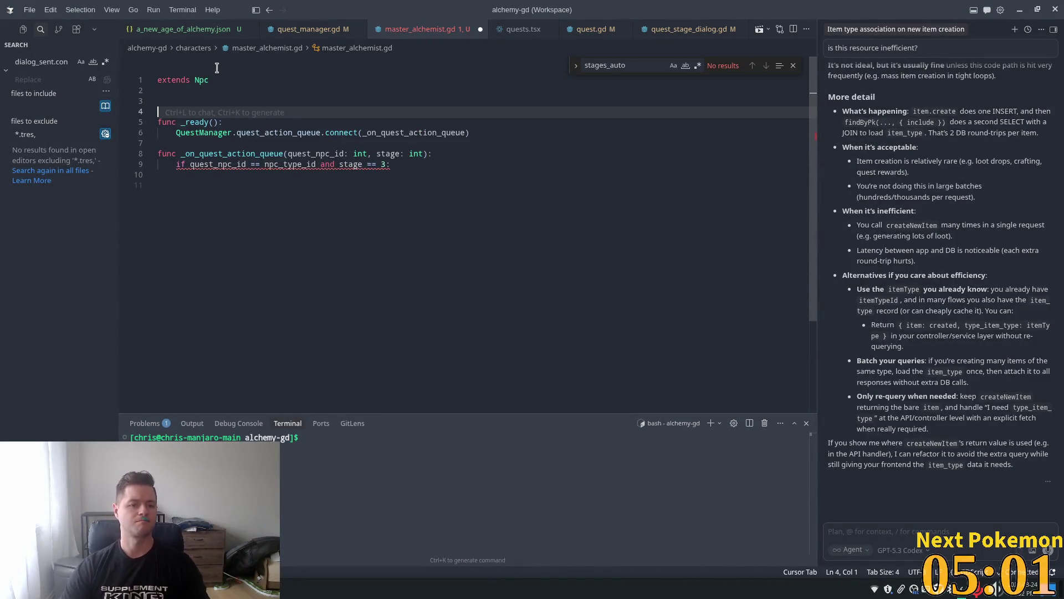
key("Up")
type("var")
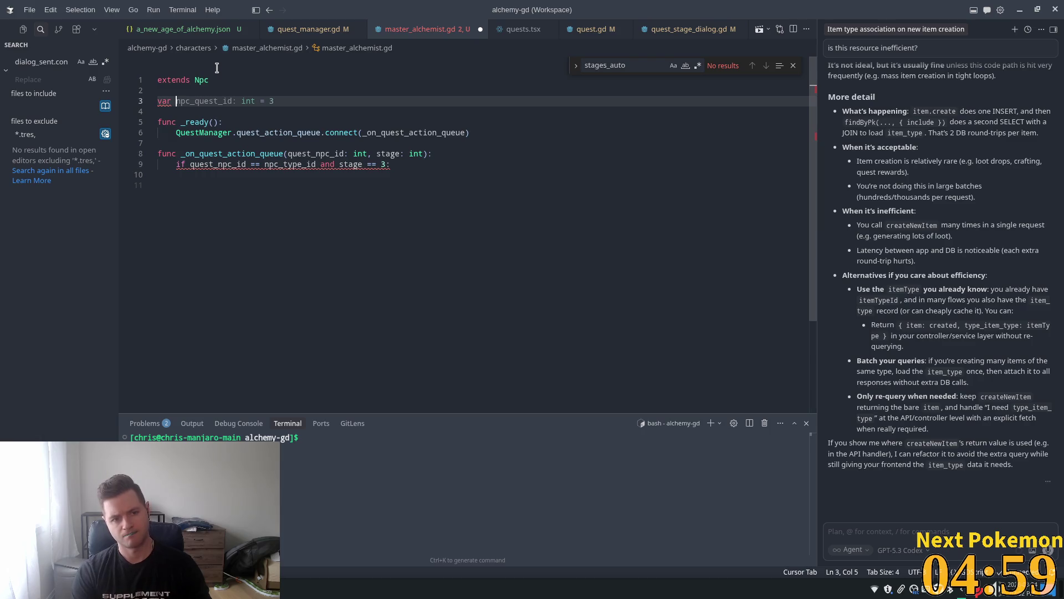
key("ctrl+z")
key("ctrl+z")
key("ctrl+z")
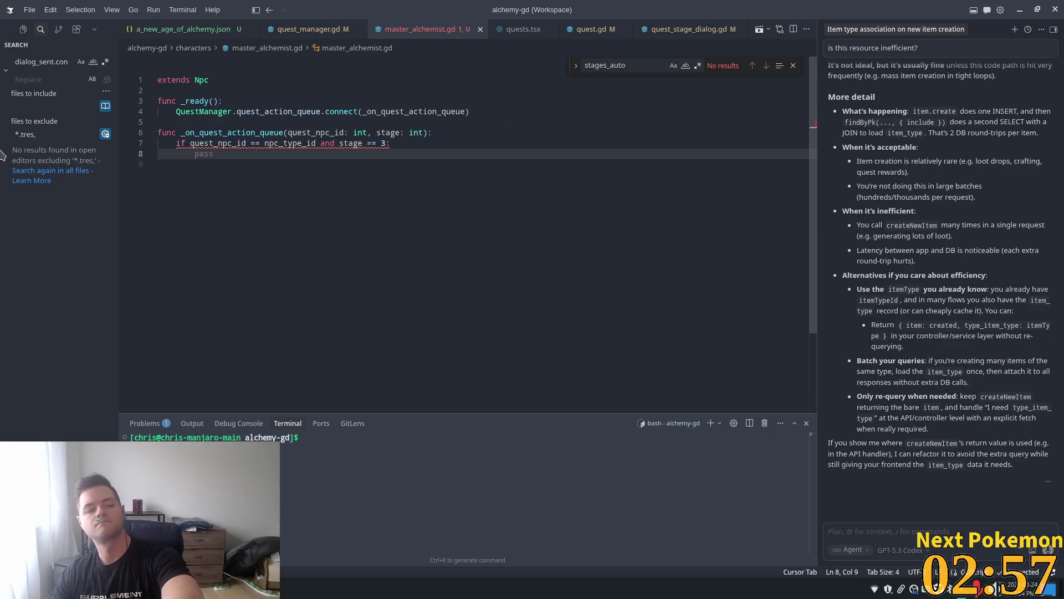
left_click(591, 29)
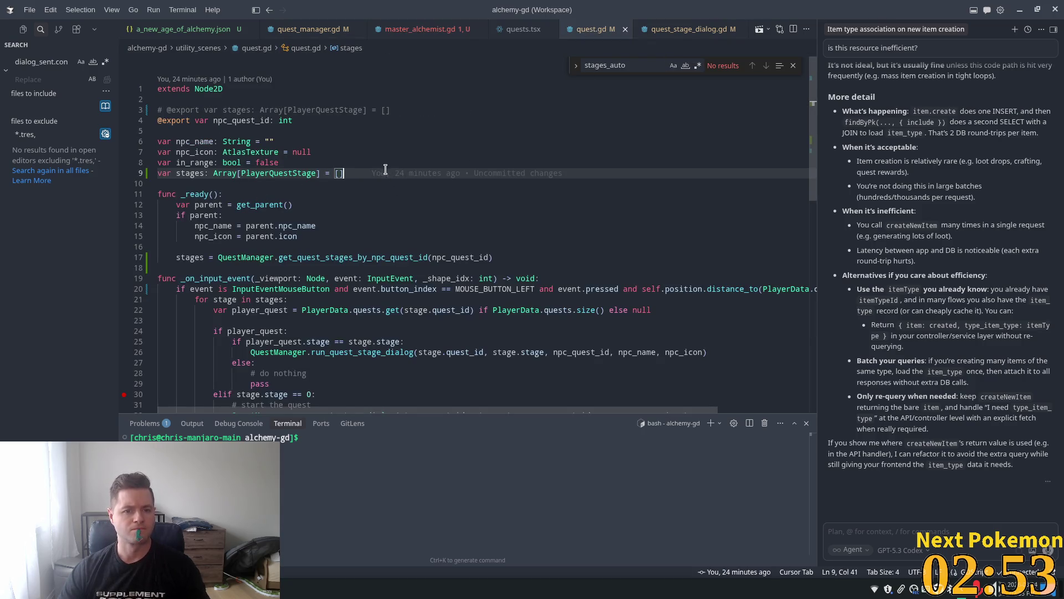
Add 'var running_action: bool = false' on line 10 below the stages variable in quest.gd.
mouse_move(385, 174)
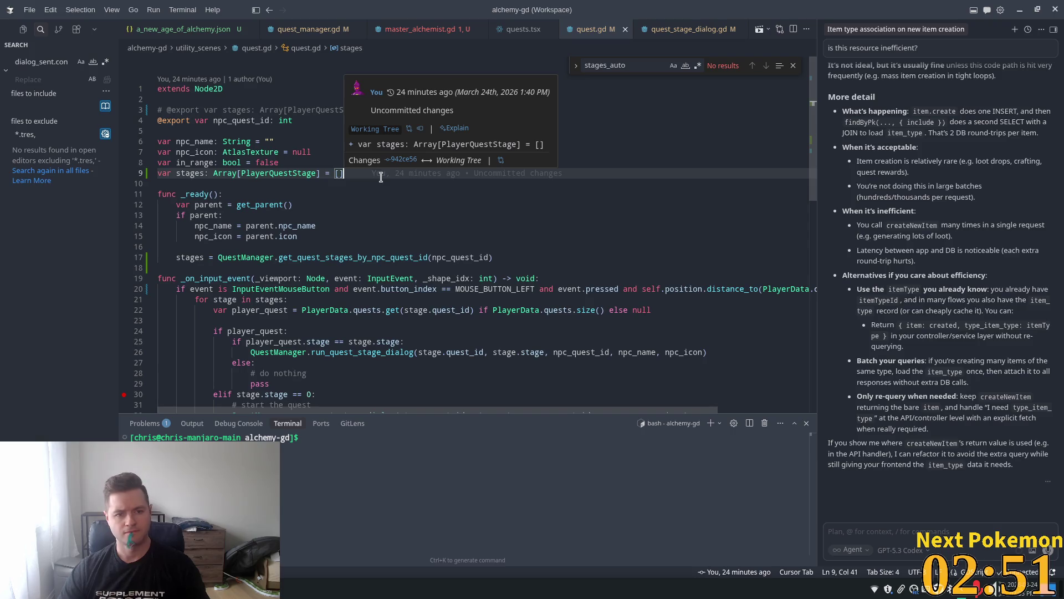
key("Return")
type("var ")
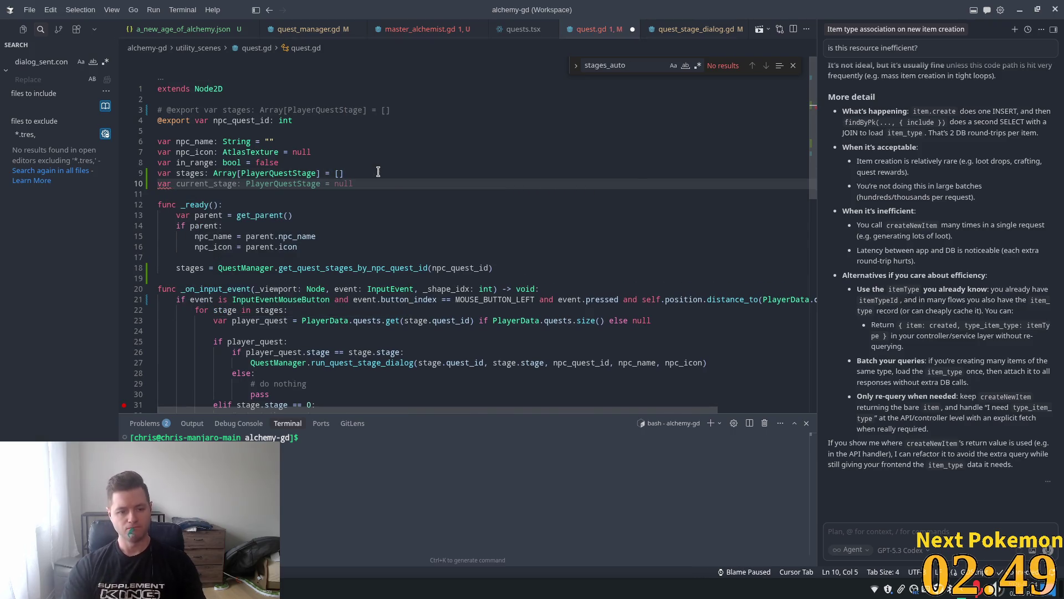
type("running_")
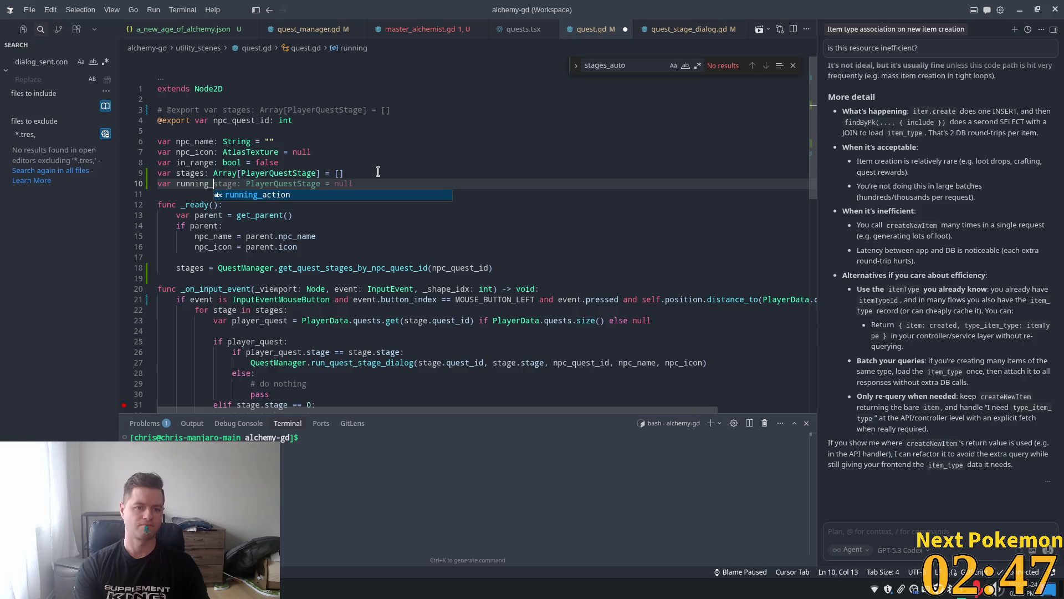
type("action")
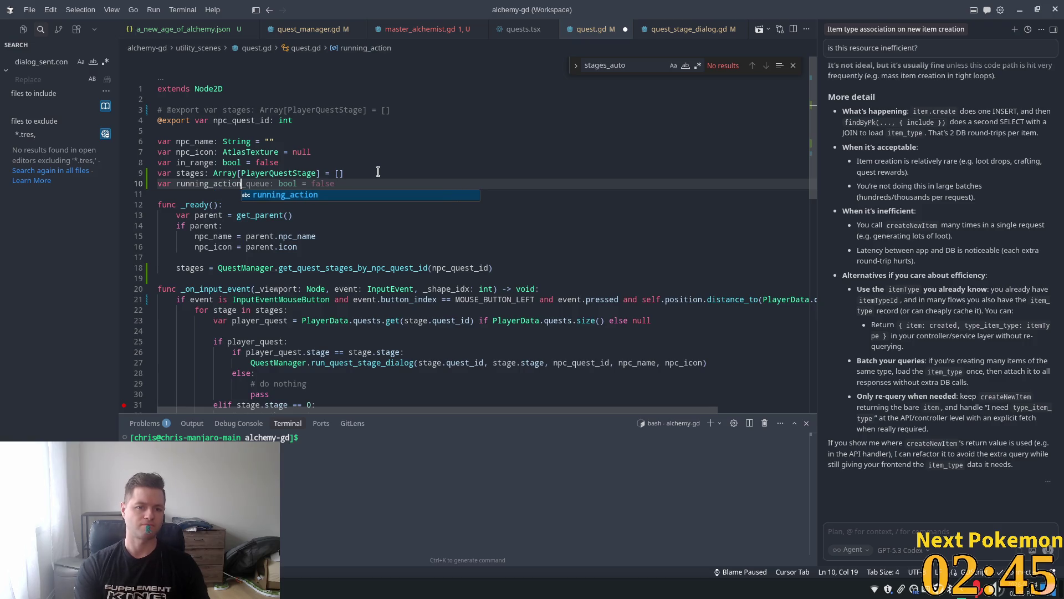
type(": bo")
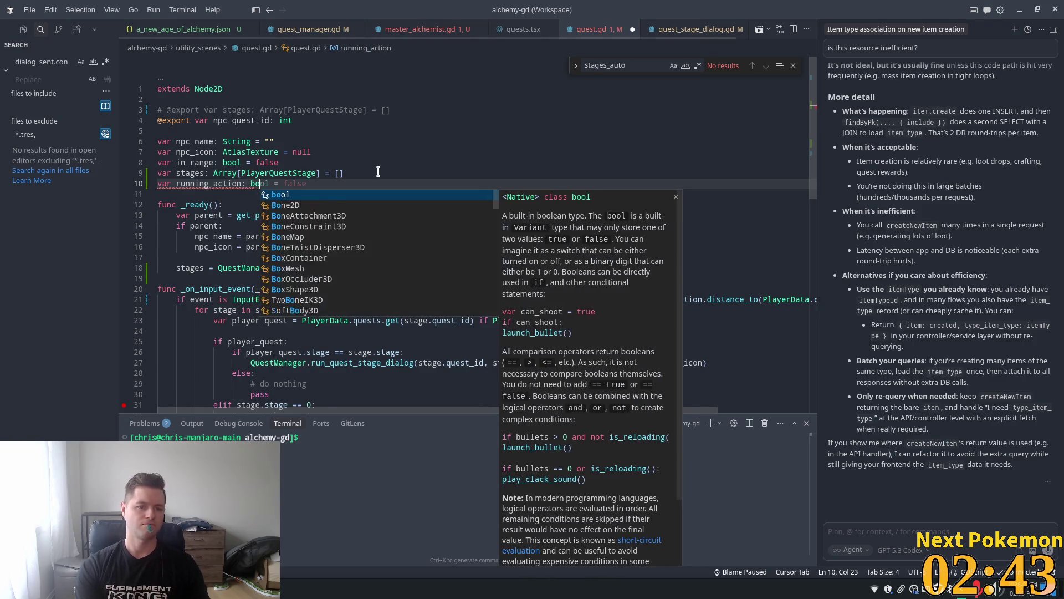
type("ol = false")
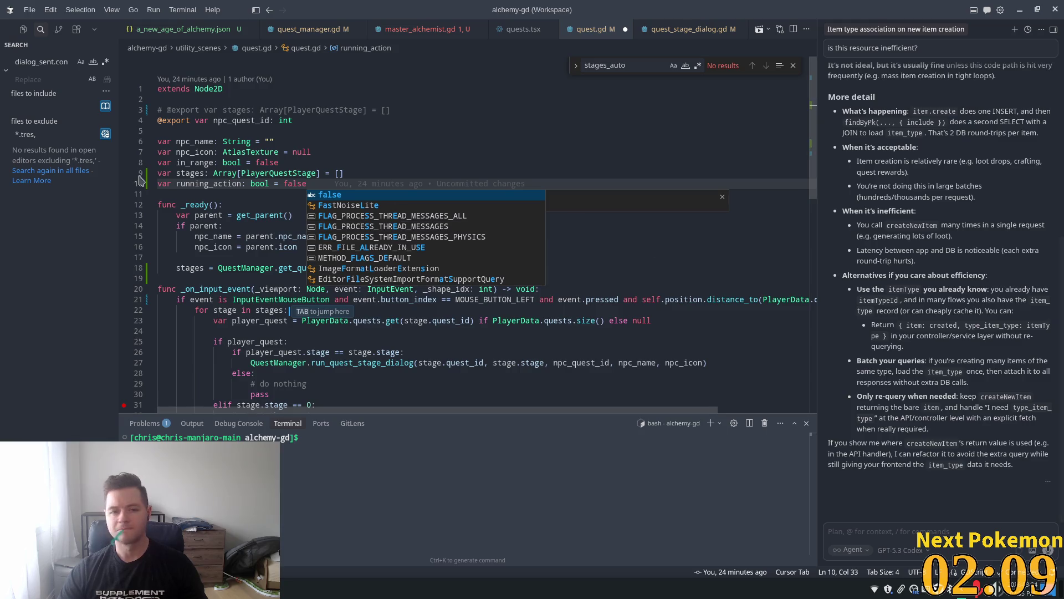
left_click(264, 183)
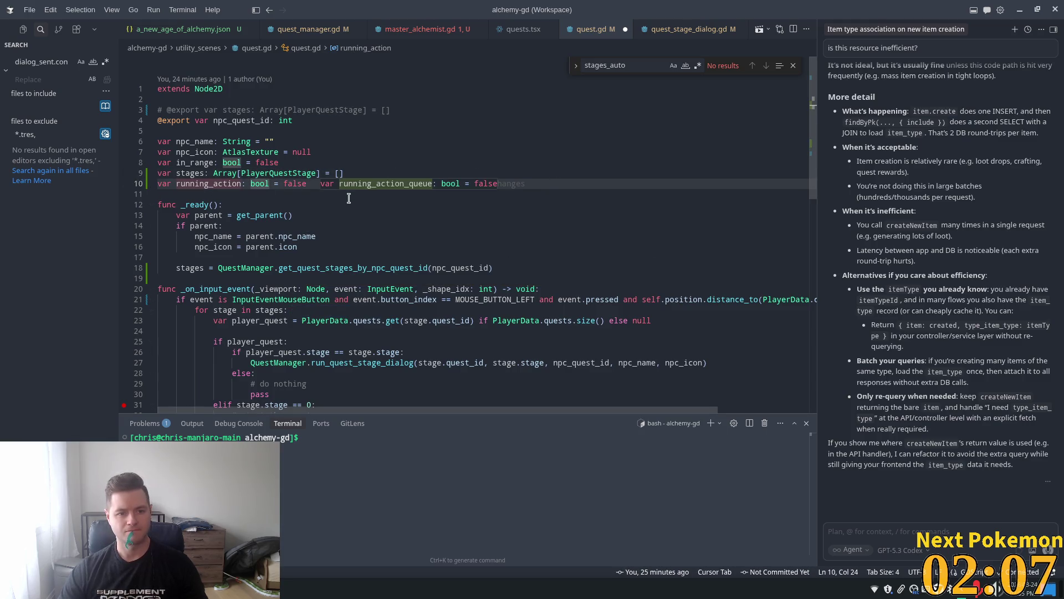
Remove the stray '_queue' suffix from the running_action declaration.
left_click(380, 236)
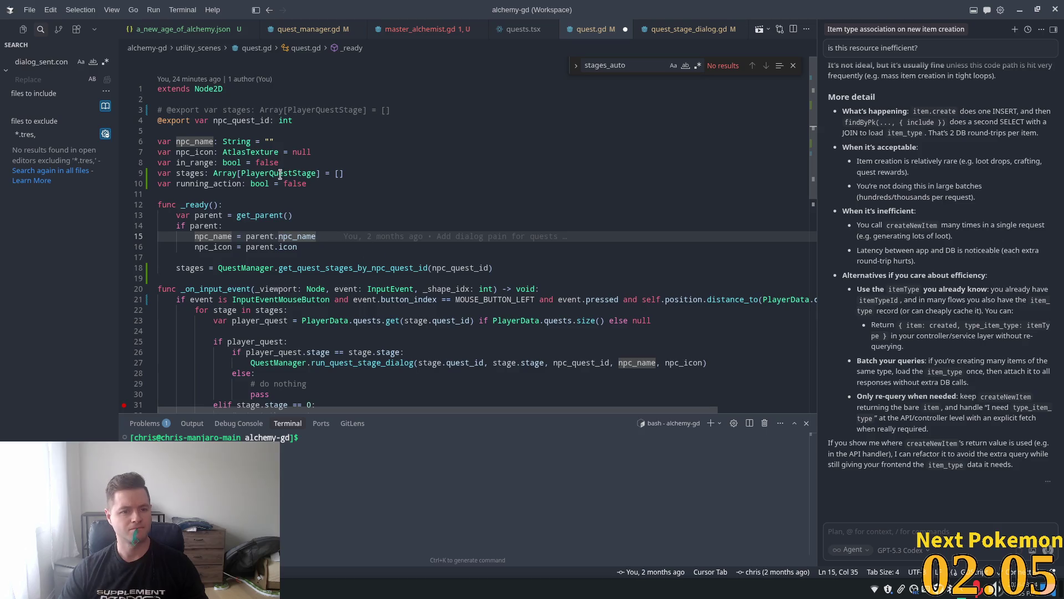
key("ctrl+z")
key("Tab")
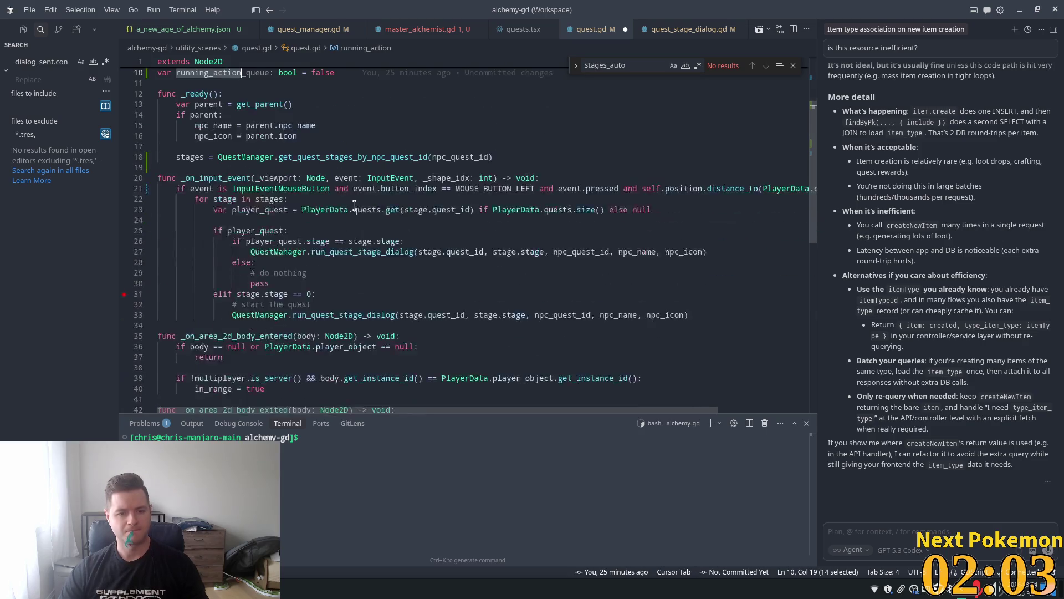
key("Tab")
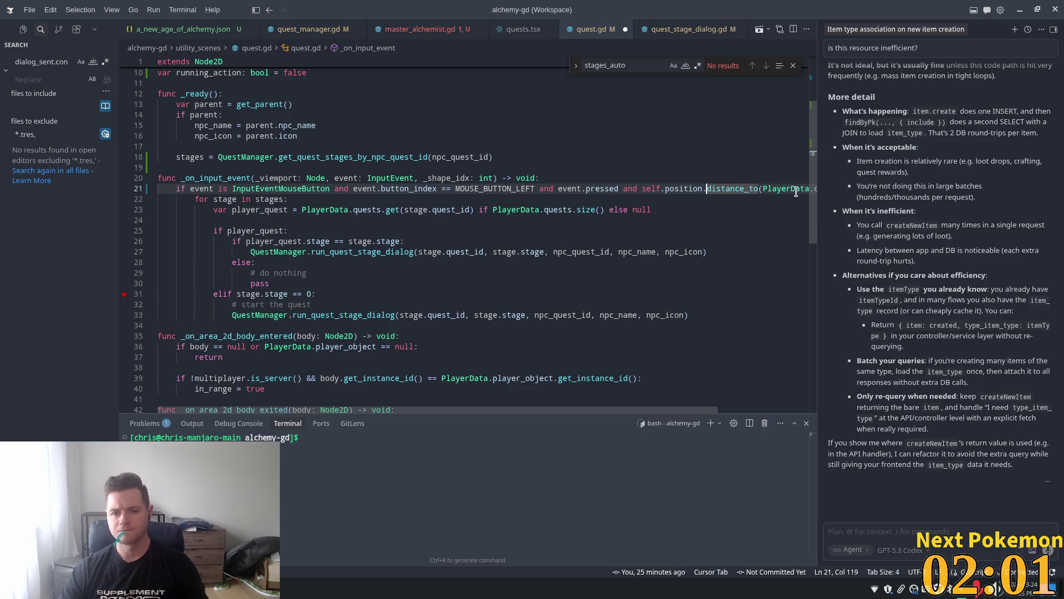
Split the click if-condition with backslashes, add 'and not running_action', and indent the continuation lines.
left_click(552, 186)
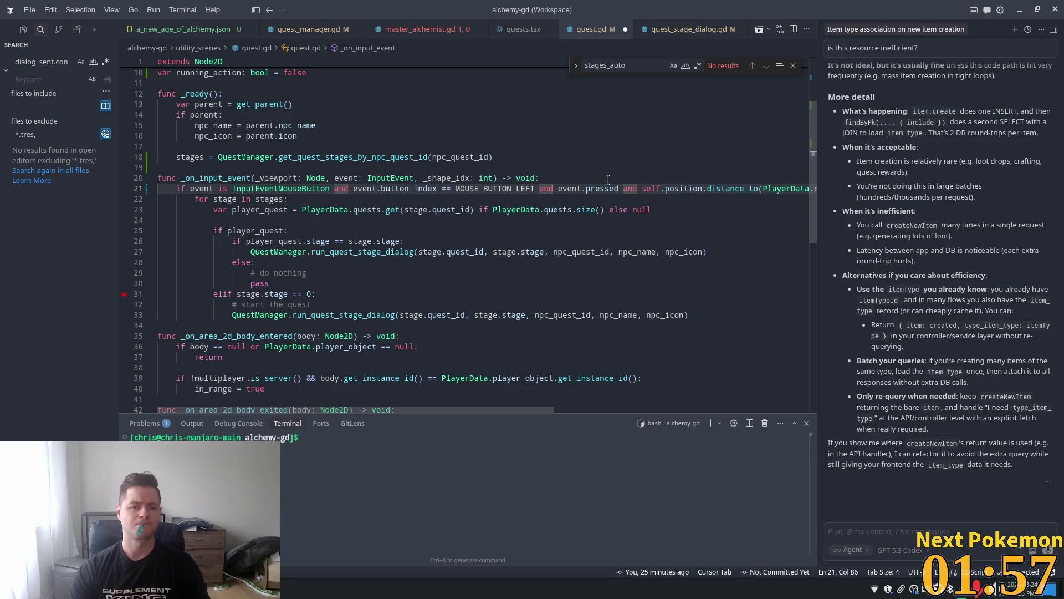
key("ctrl+Left")
key("ctrl+Left")
key("ctrl+Left")
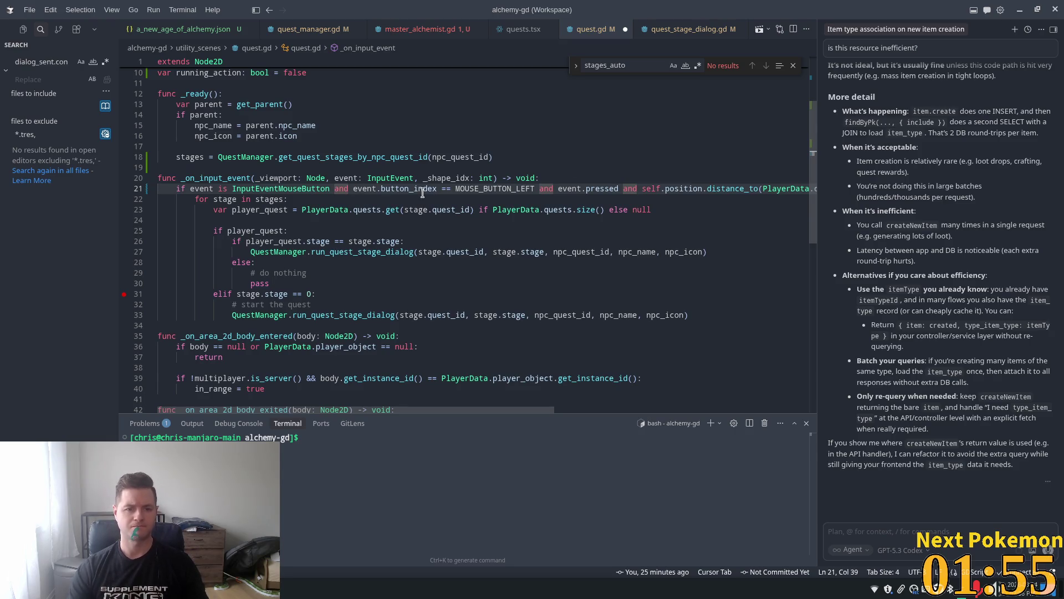
type("\\")
key("Return")
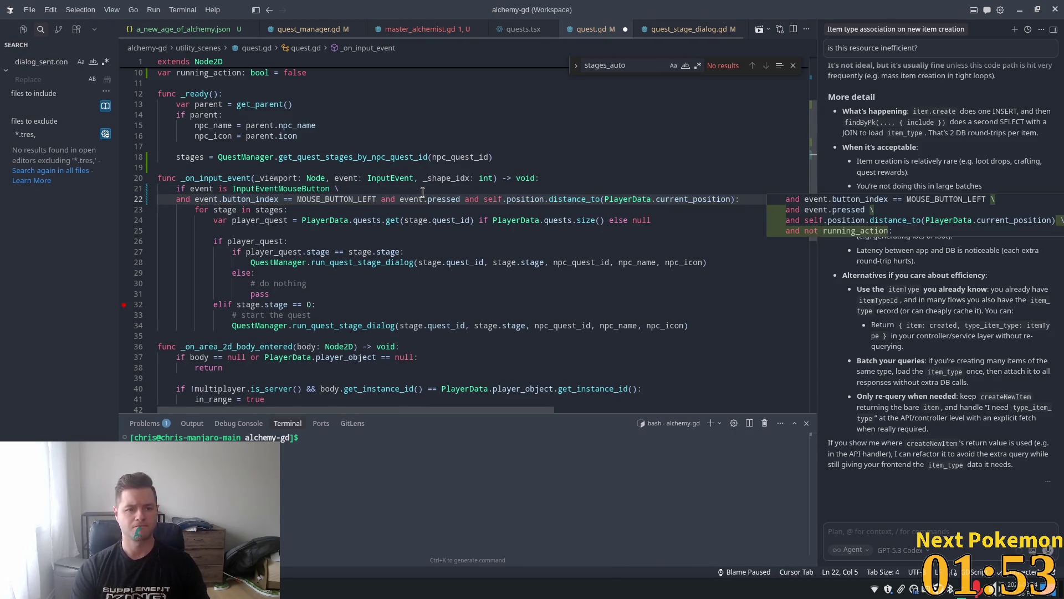
key("Tab")
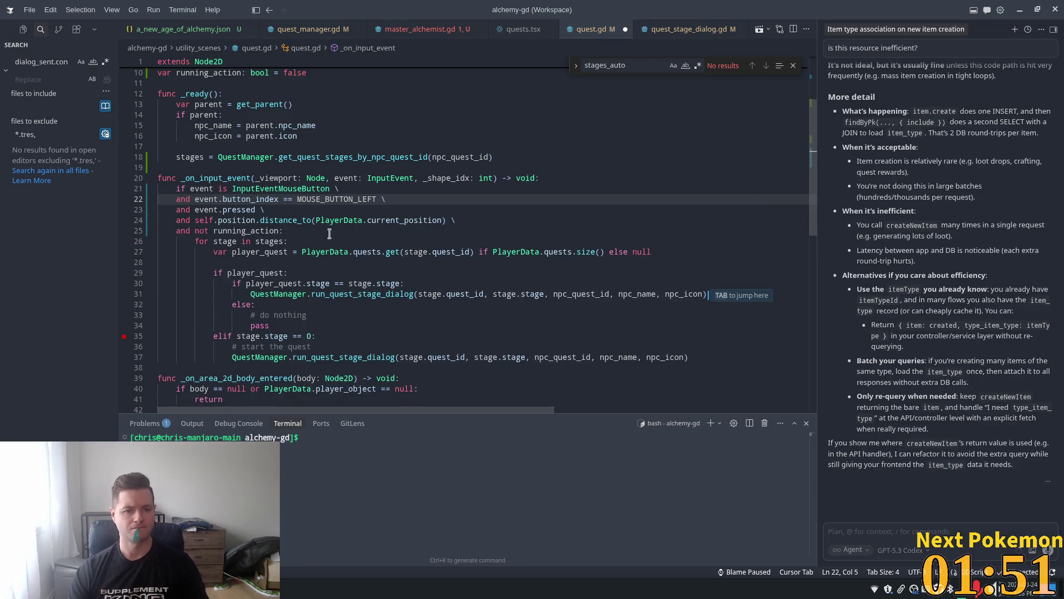
left_click(315, 233)
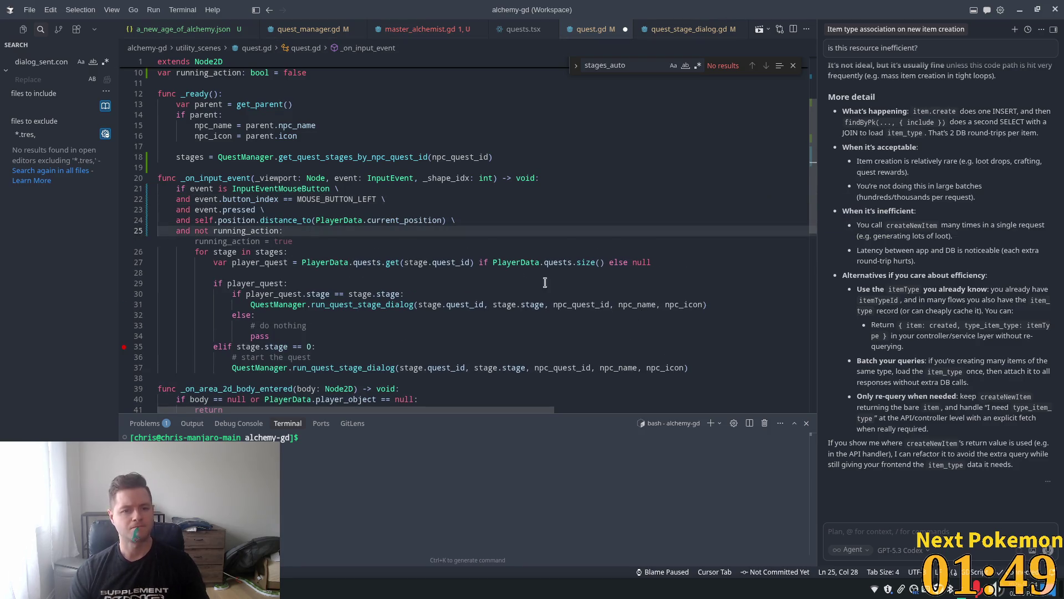
left_click(407, 220)
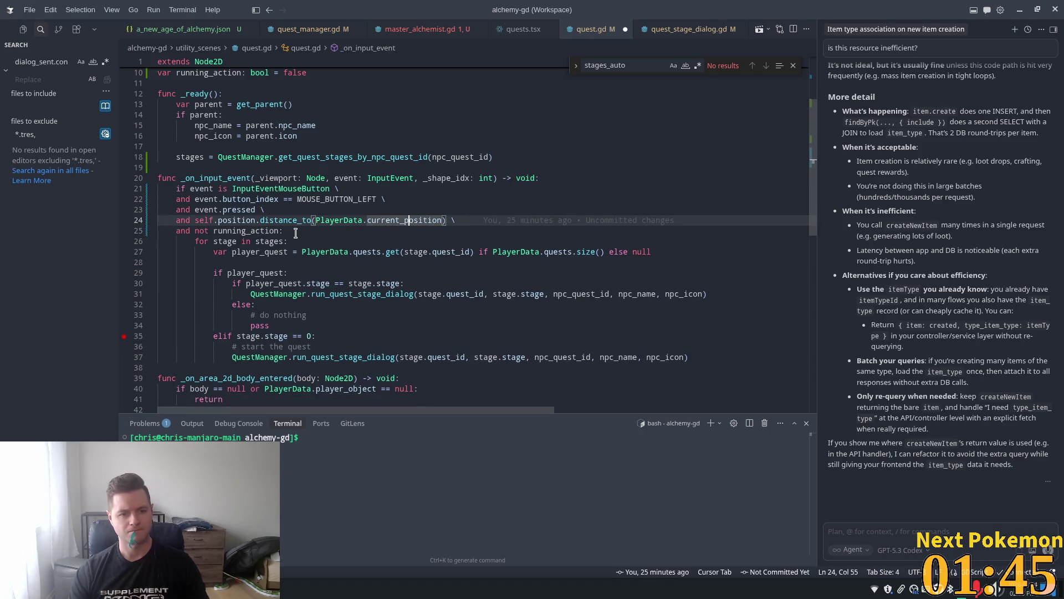
key("Up")
key("Up")
key("Up")
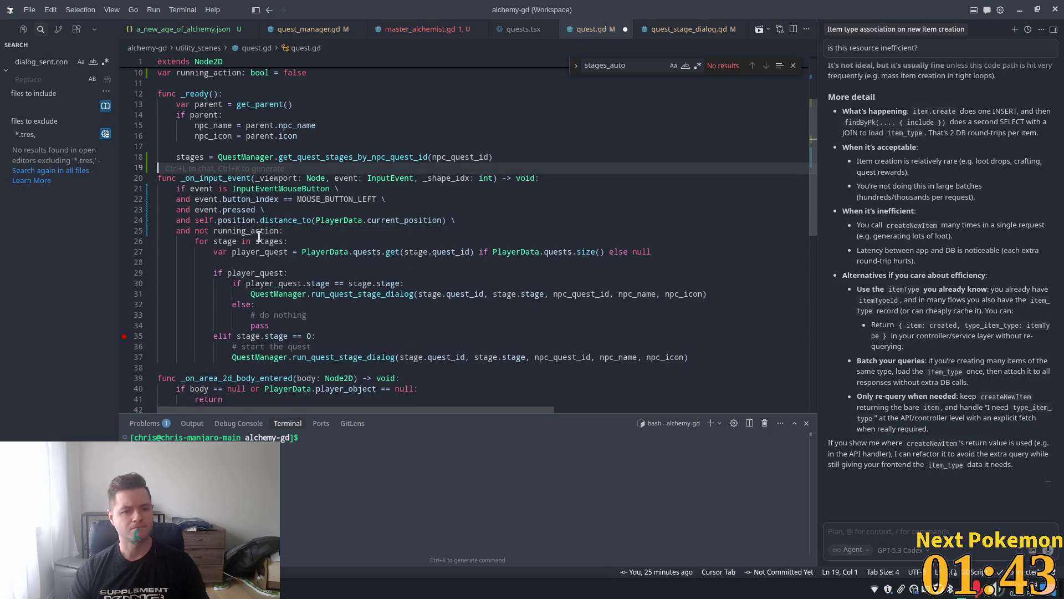
mouse_move(301, 231)
left_mouse_down()
mouse_move(167, 188)
mouse_move(176, 199)
left_mouse_up()
key("Tab")
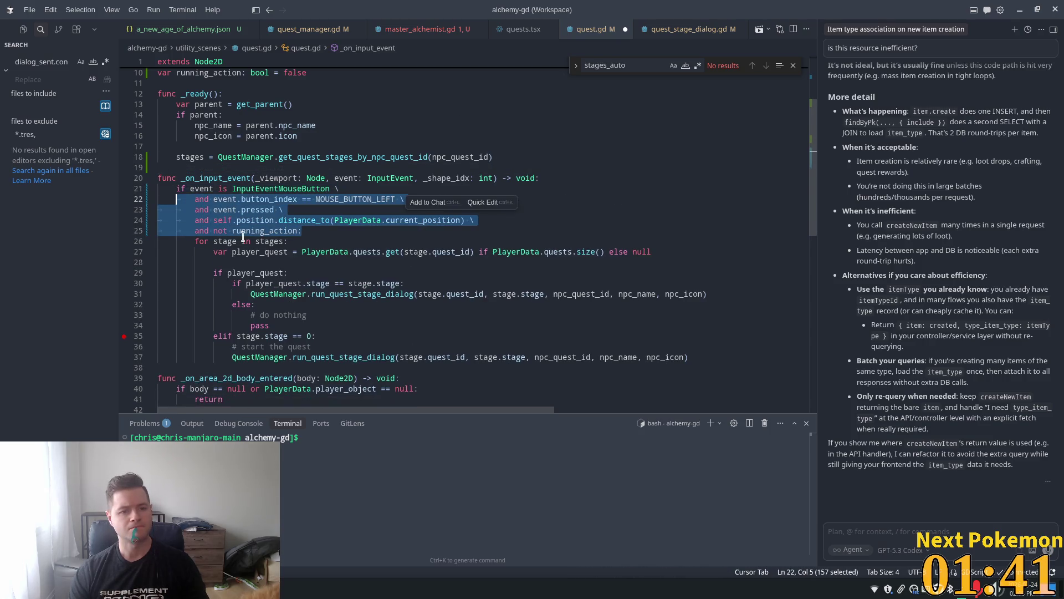
key("Right")
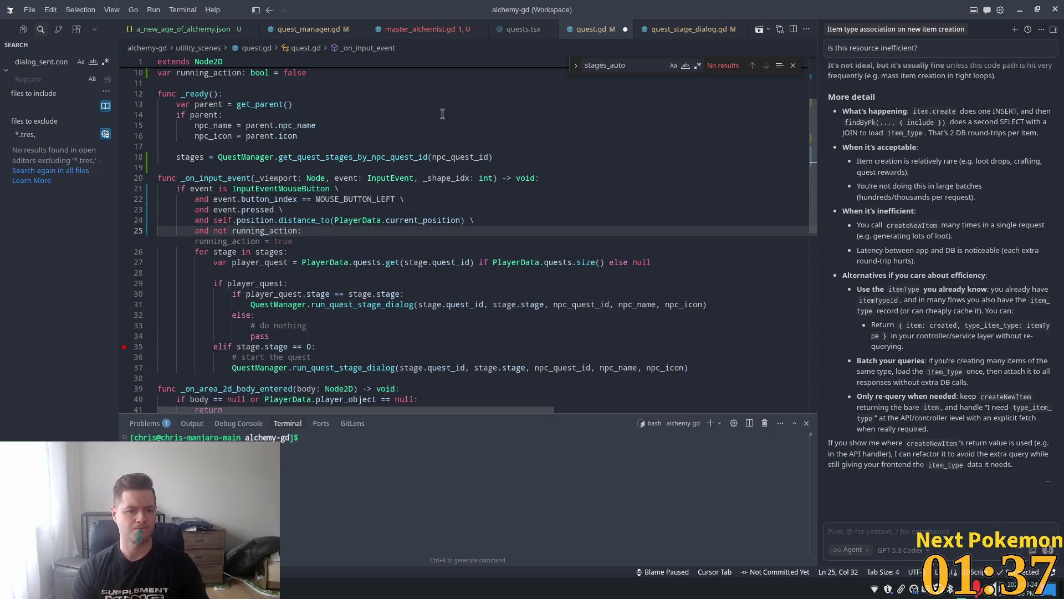
Delete the empty line after the condition and return to master_alchemist.gd.
key("Return")
key("BackSpace")
key("BackSpace")
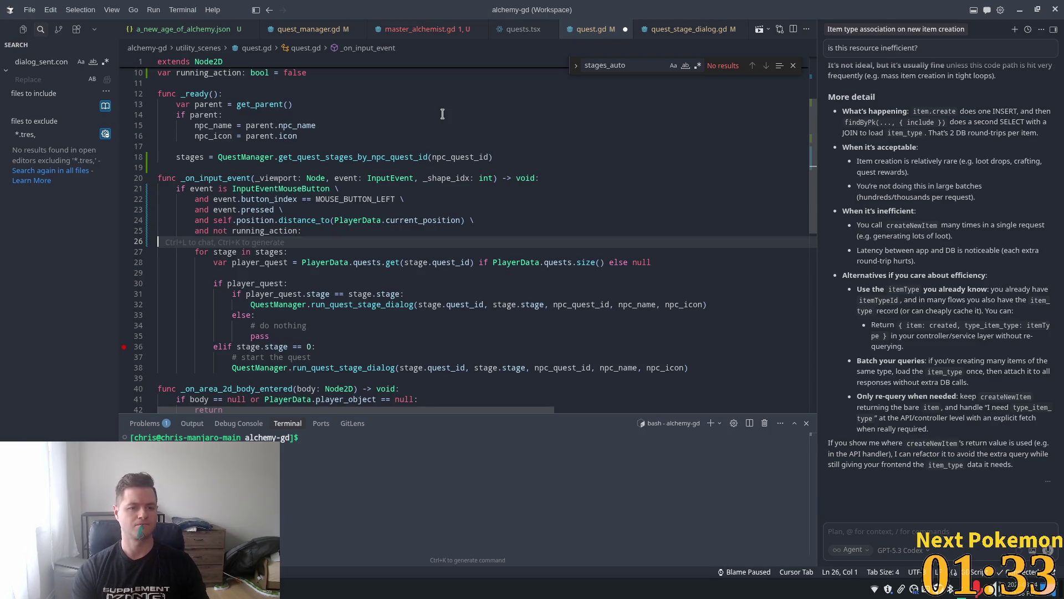
left_click(427, 132)
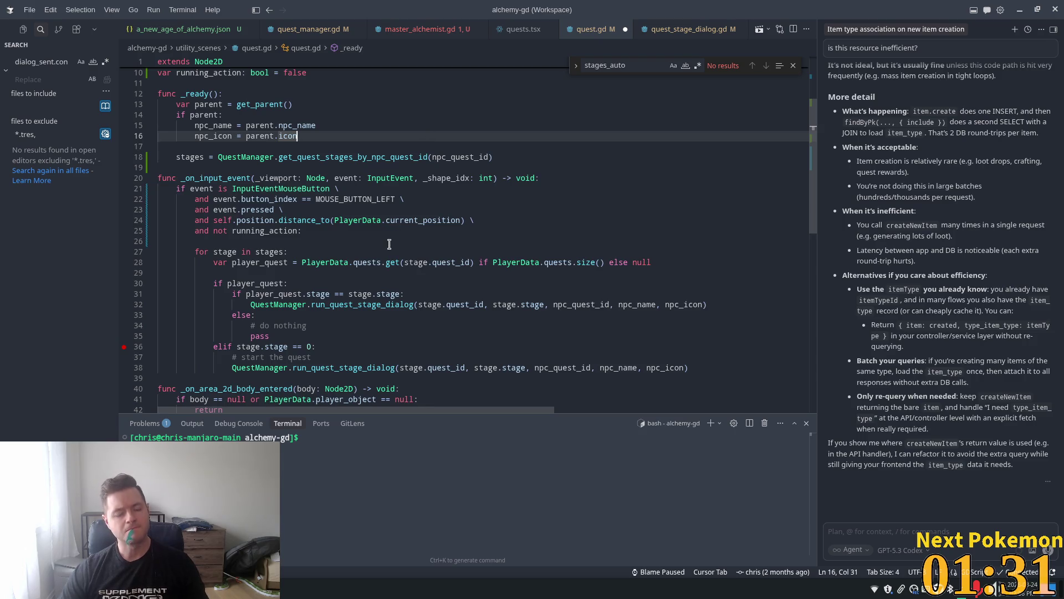
left_click(274, 242)
key("BackSpace")
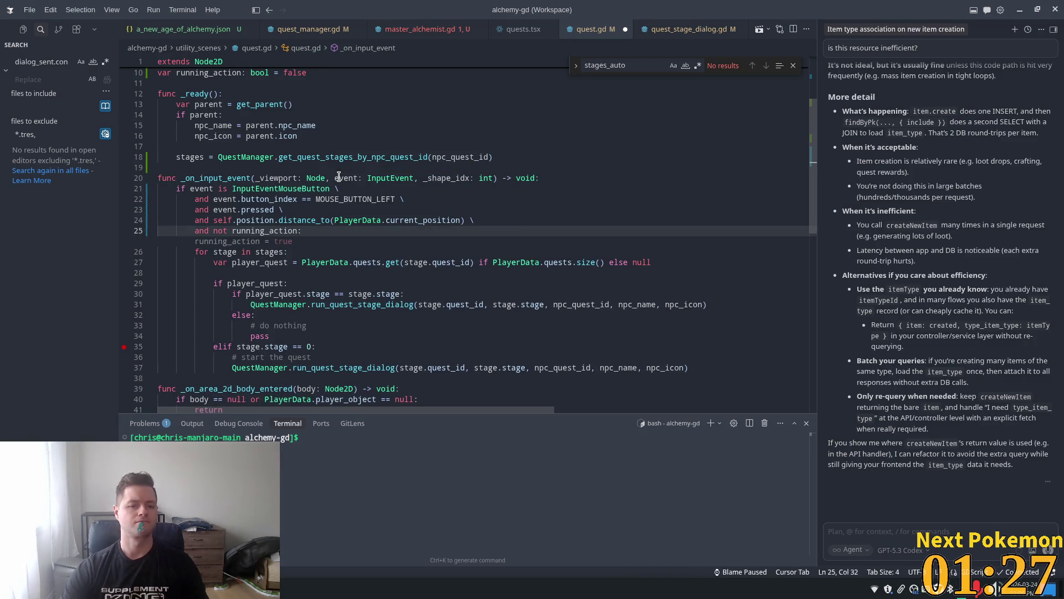
left_click(465, 178)
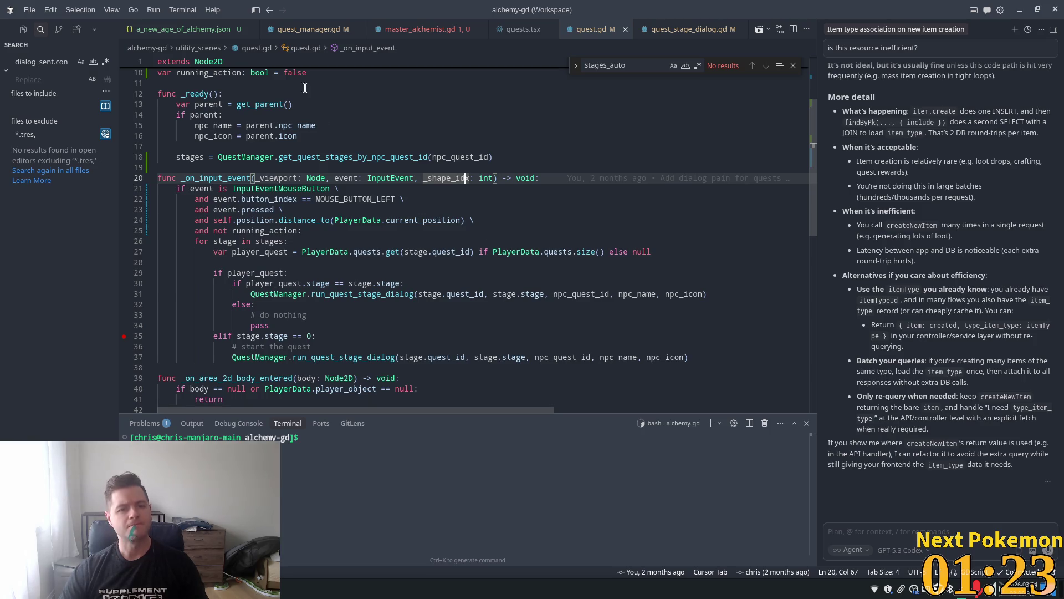
left_click(389, 28)
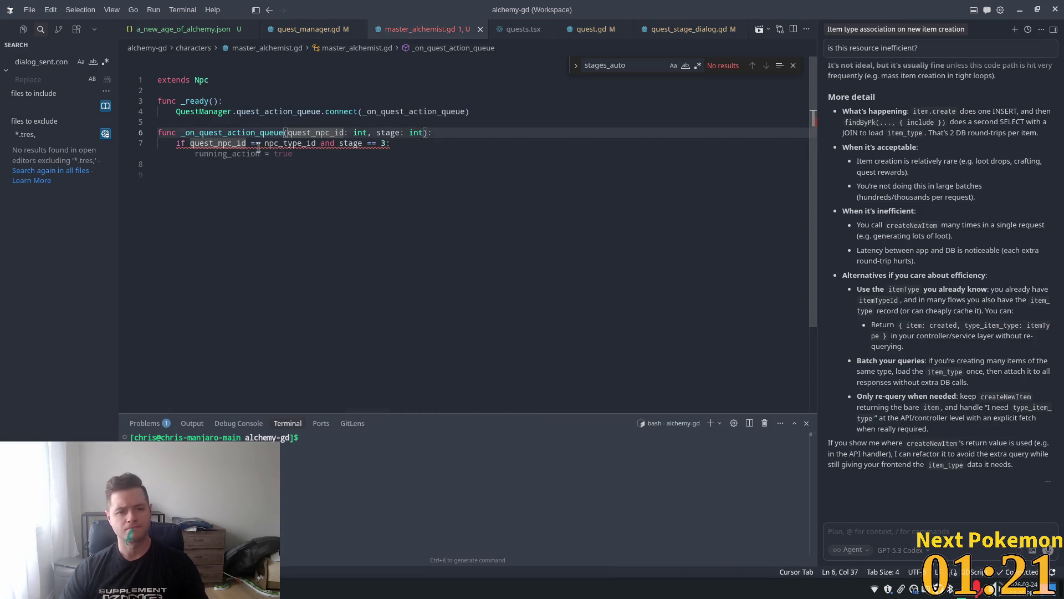
key("Down")
key("Down")
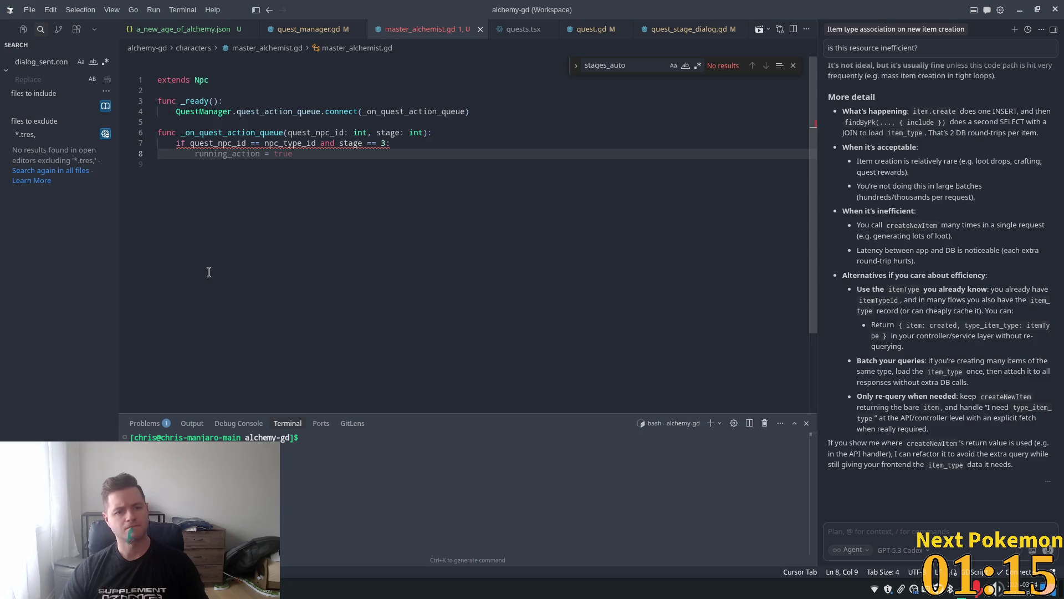
key("alt+Tab")
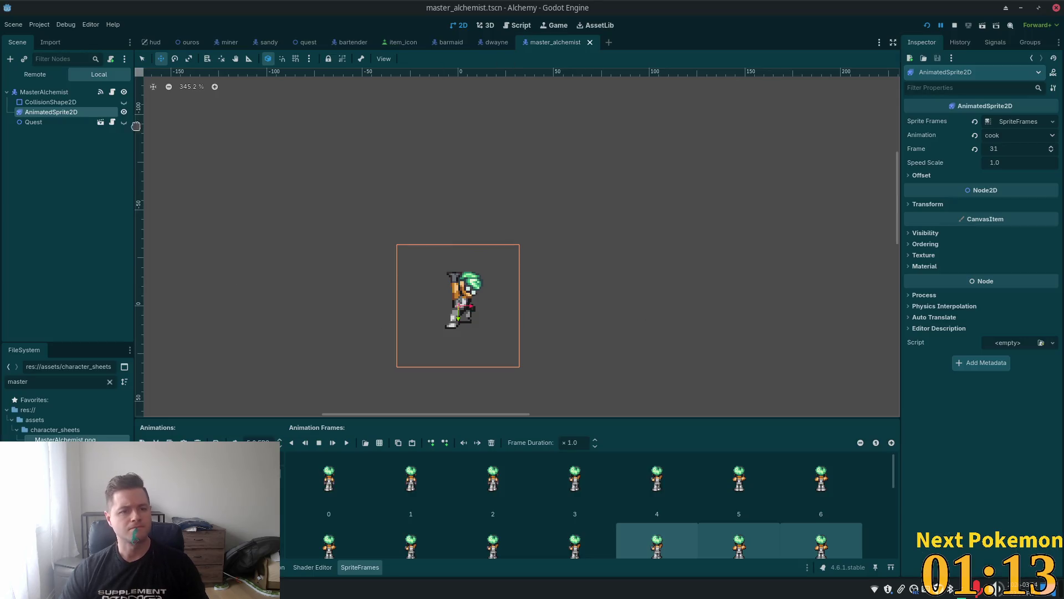
left_click(38, 92)
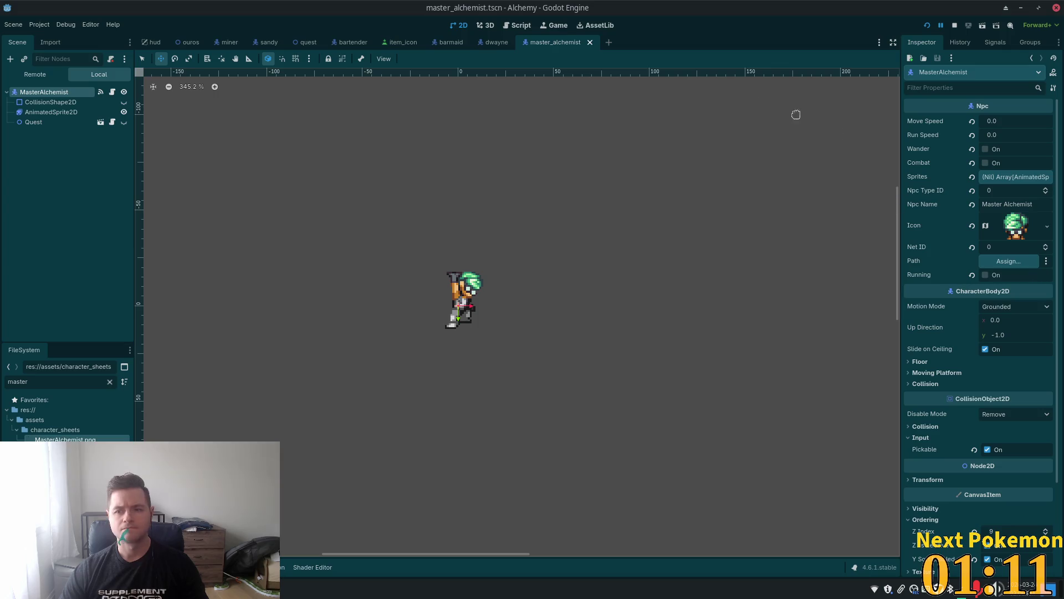
left_click(112, 92)
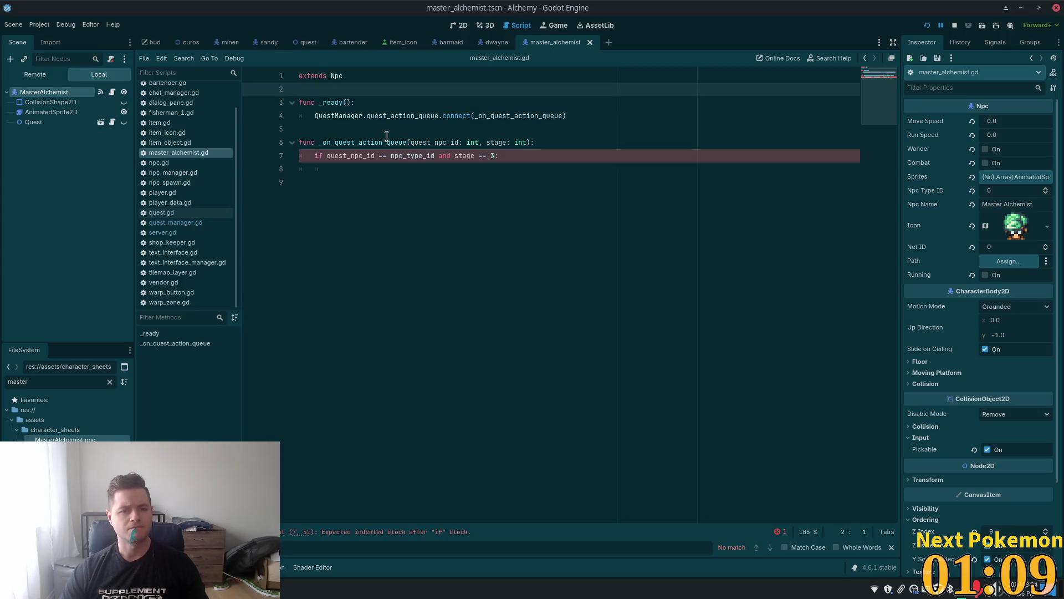
key("Return")
key("Return")
left_click(303, 103)
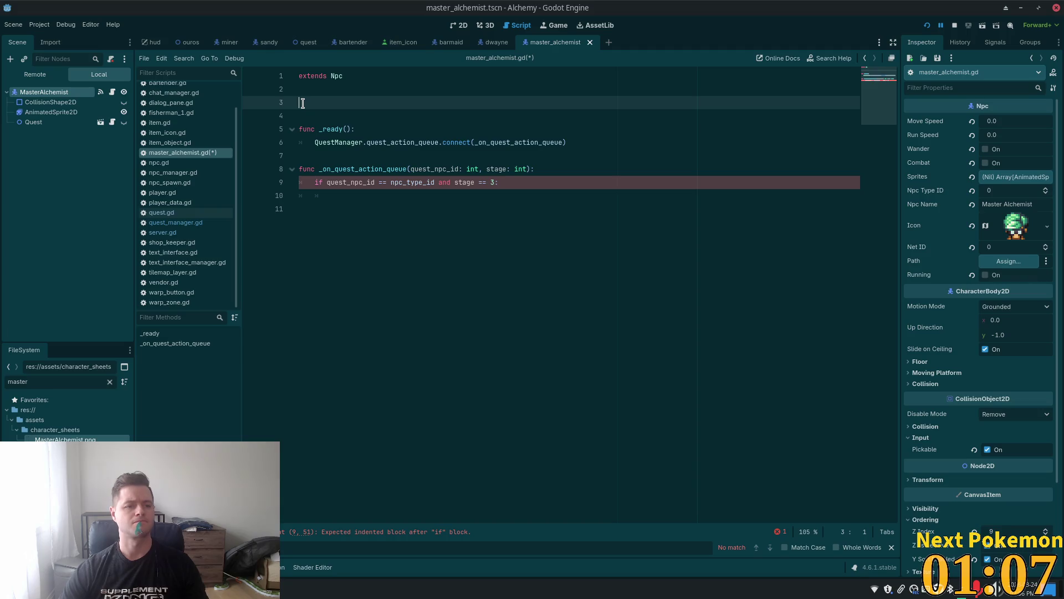
mouse_move(31, 124)
left_mouse_down()
mouse_move(369, 131)
mouse_move(352, 105)
left_mouse_up()
key("BackSpace")
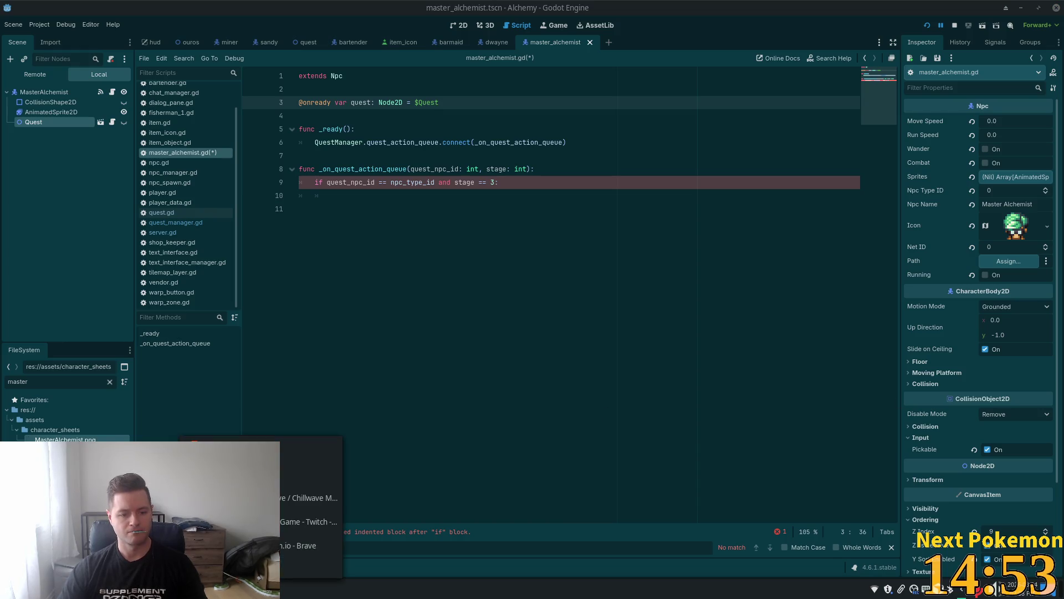
left_click(310, 588)
Search the Pokémon collection for 'dweb'.
left_click(716, 235)
type("dwe")
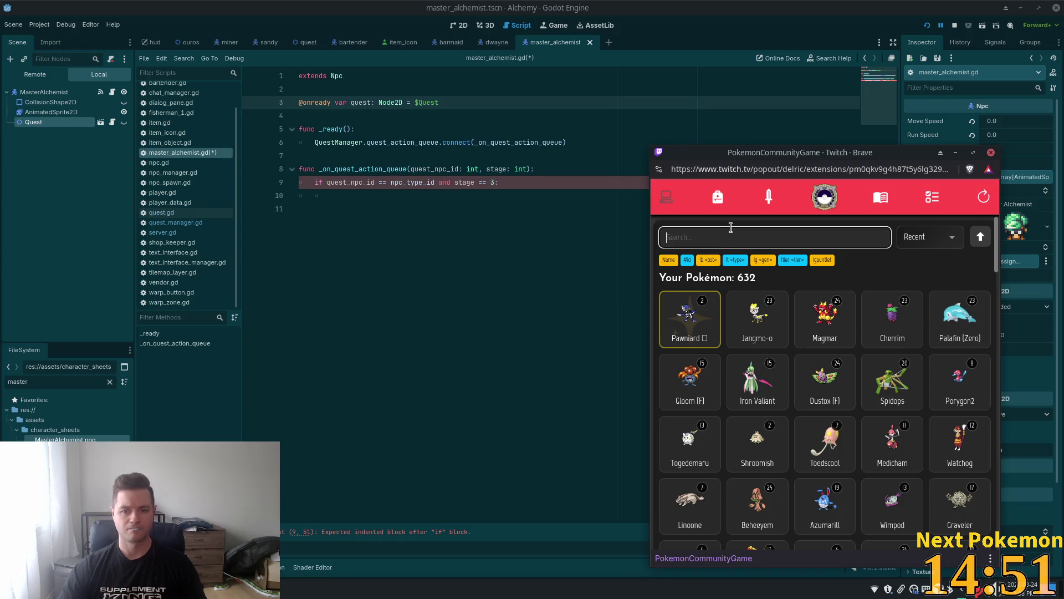
type("b")
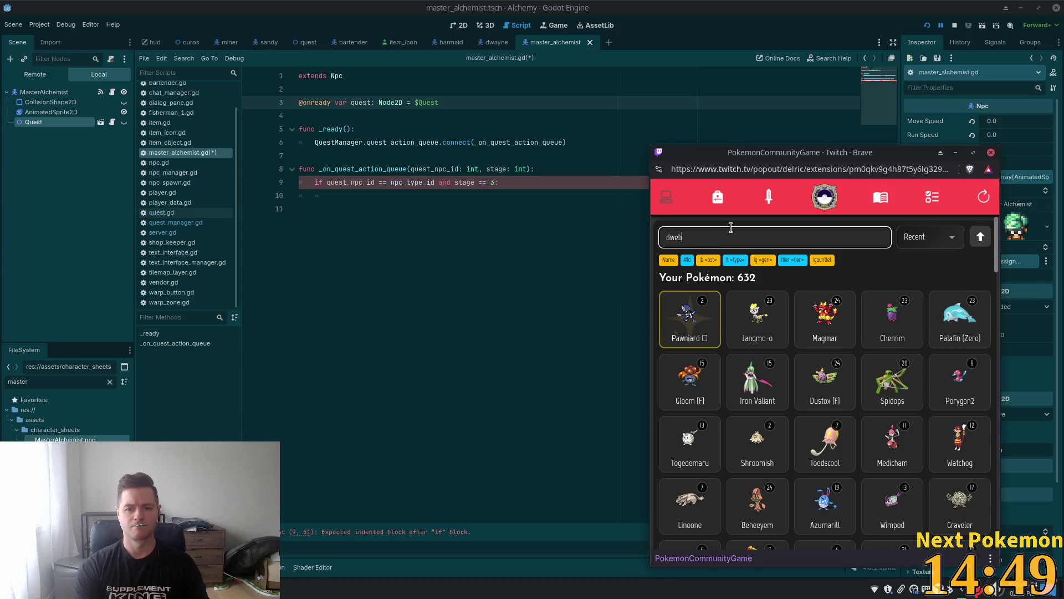
key("alt+Tab")
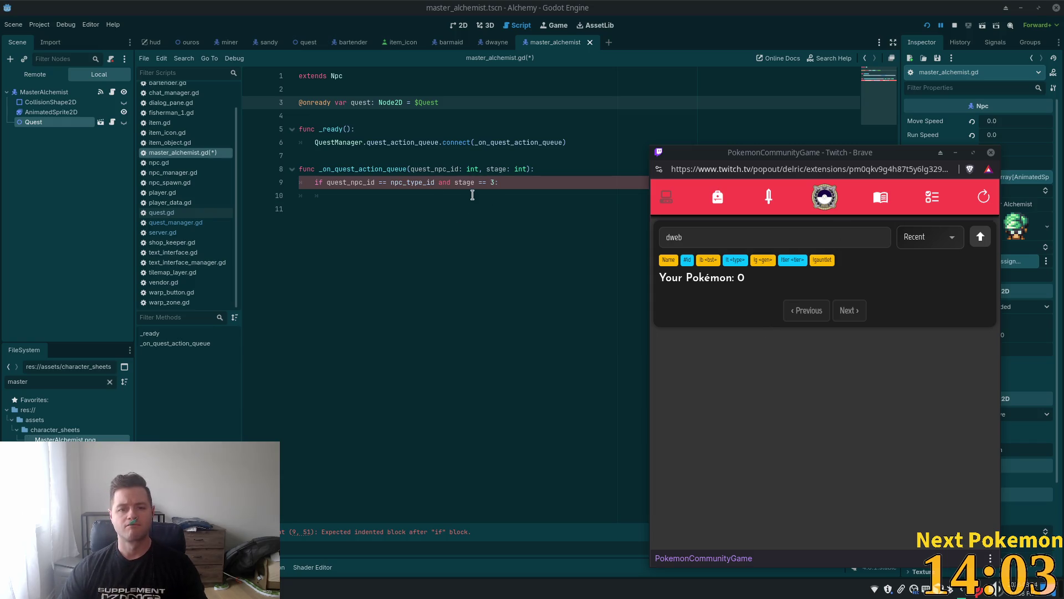
Write 'quest.running_action = true' under the stage 3 check, confirming the name in quest.gd, and save.
left_click(399, 239)
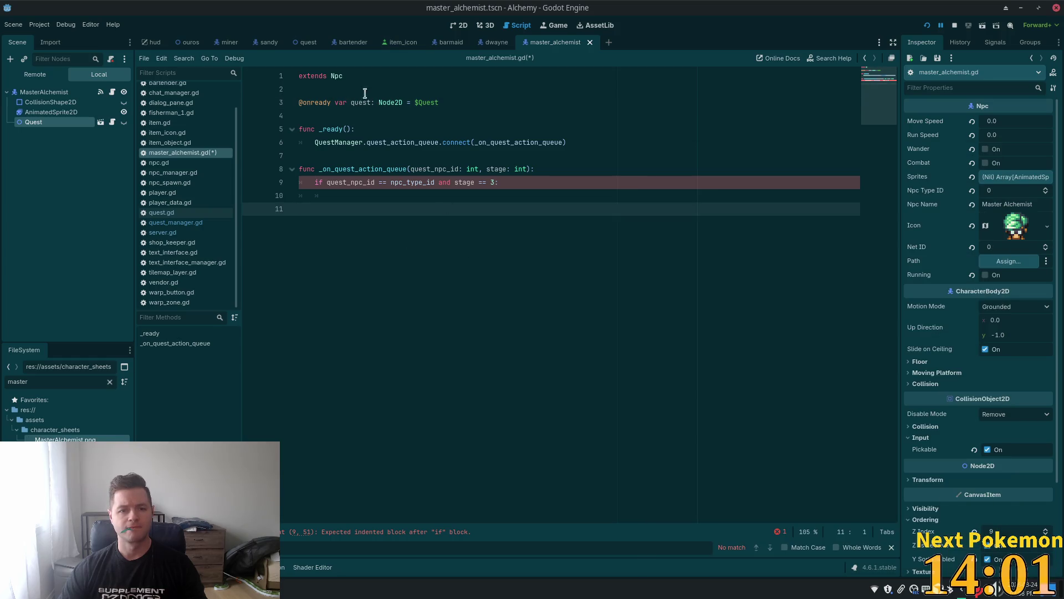
left_click(371, 194)
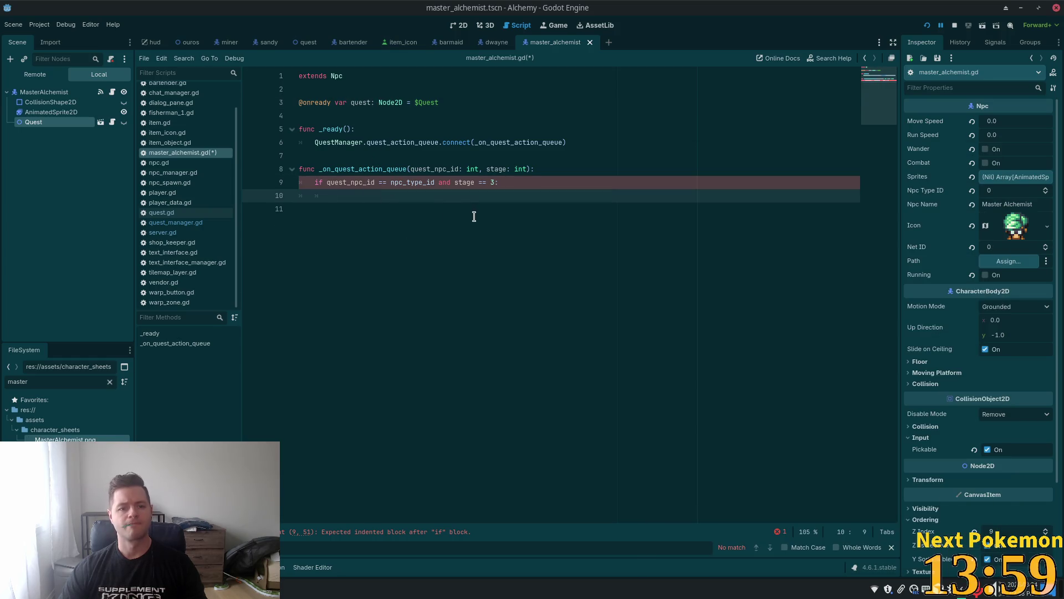
type("ques")
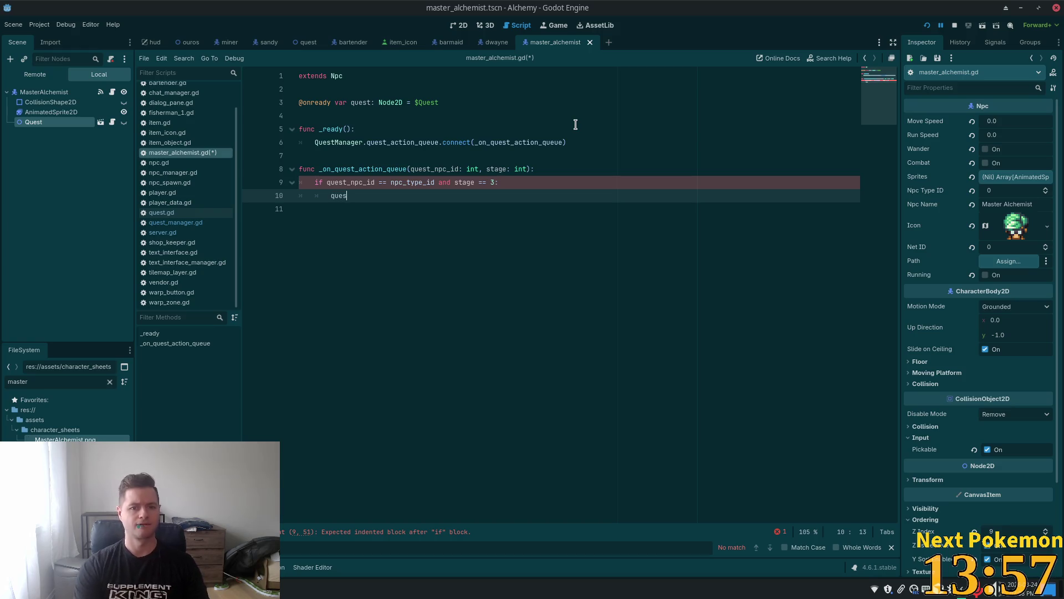
type("t.running")
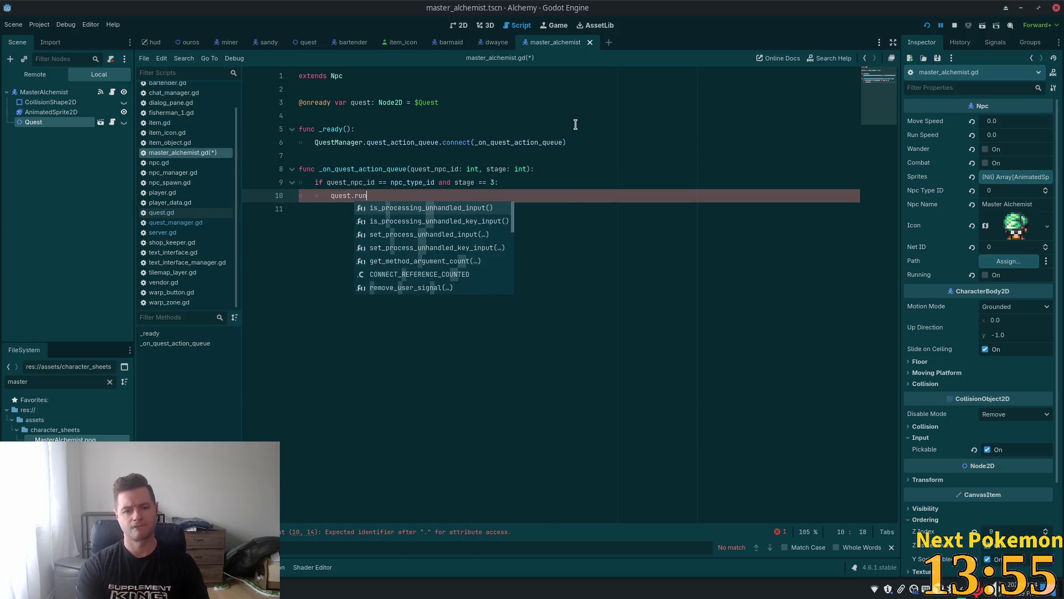
type("_")
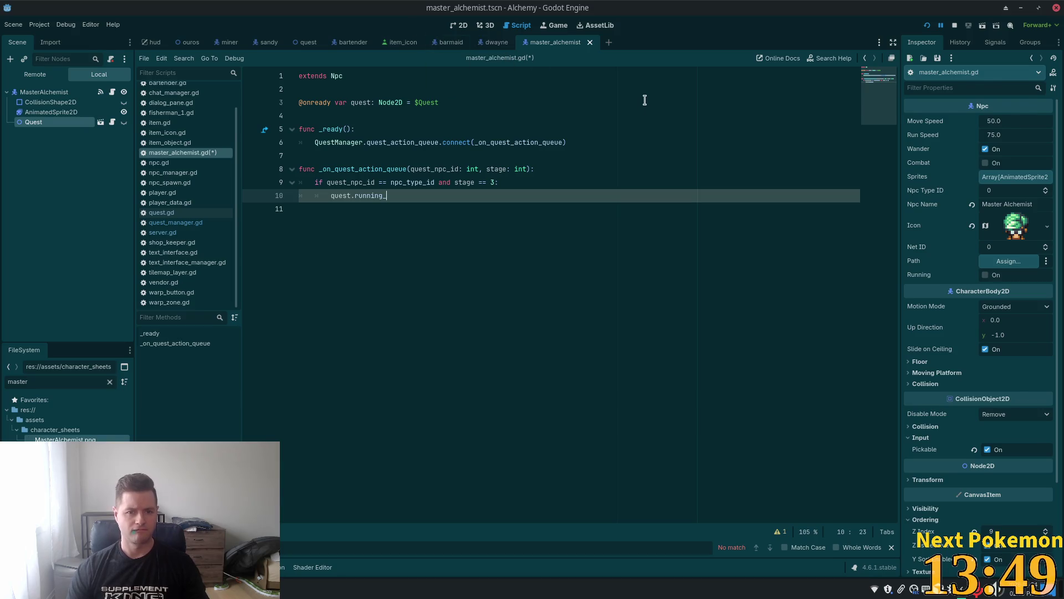
key("alt+Tab")
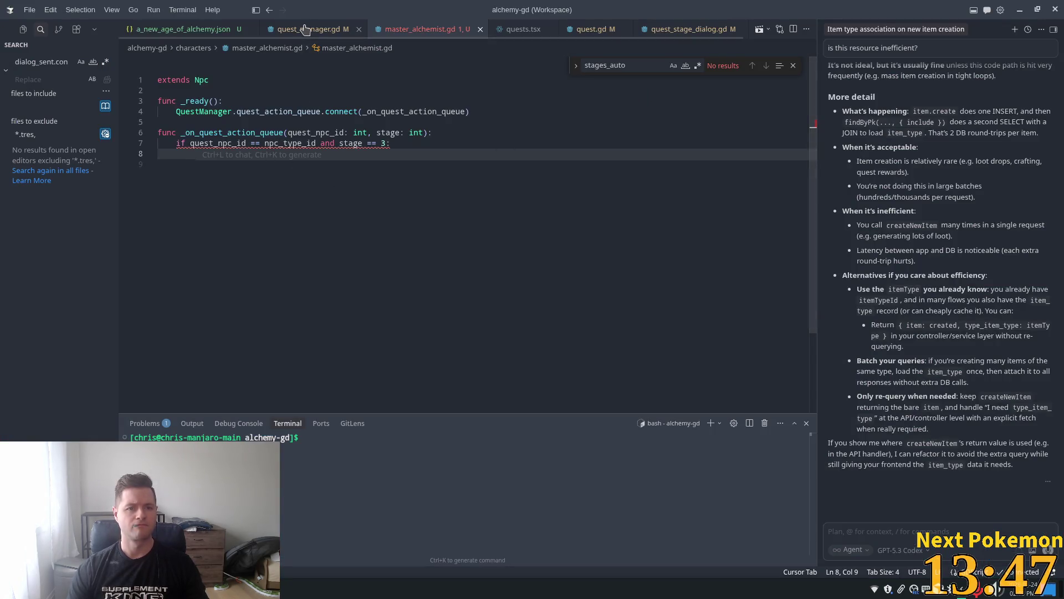
left_click(299, 29)
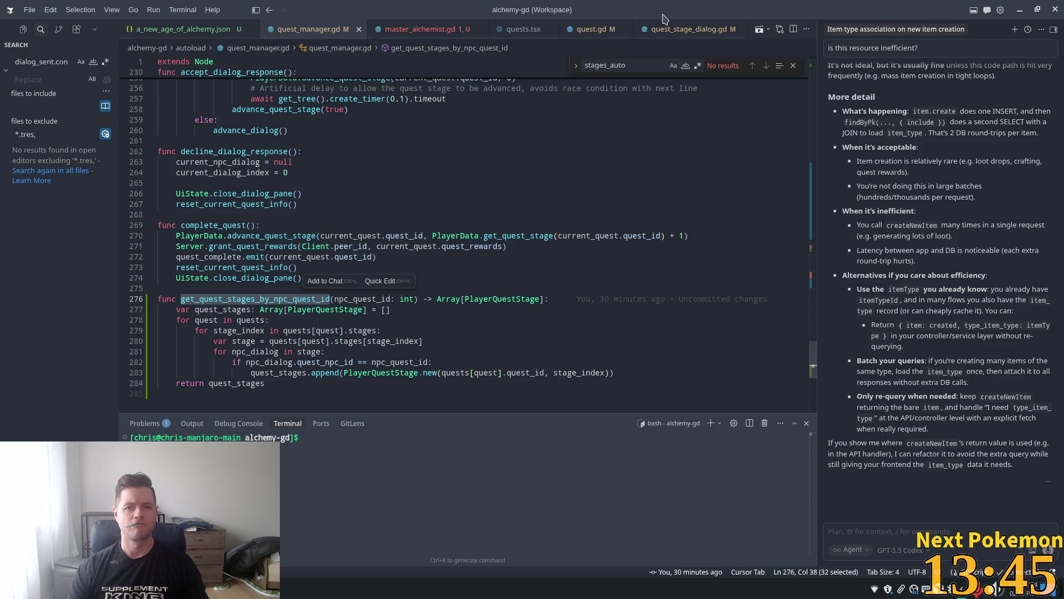
left_click(592, 29)
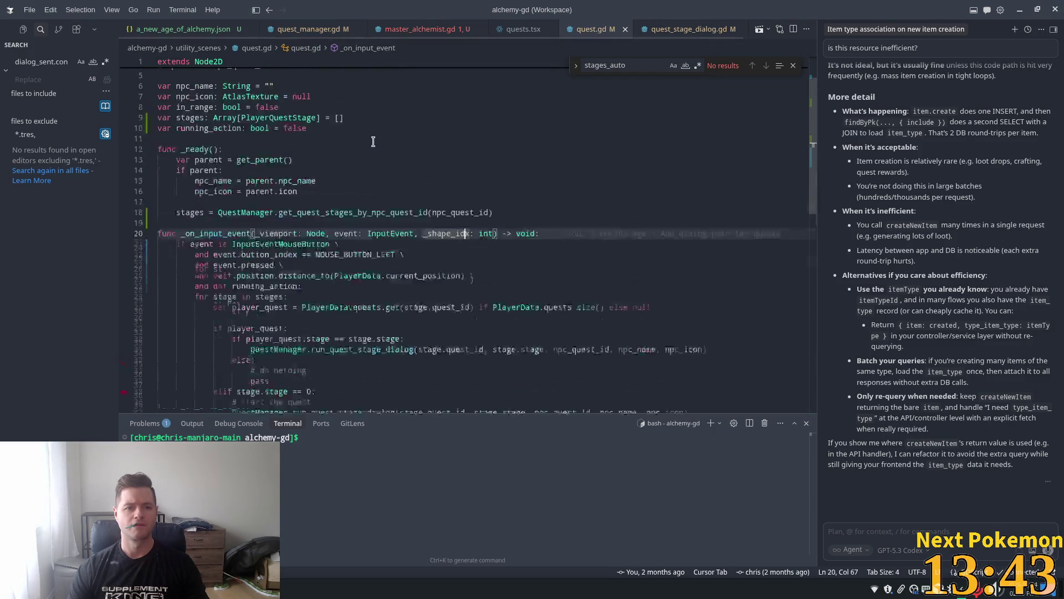
left_click(403, 31)
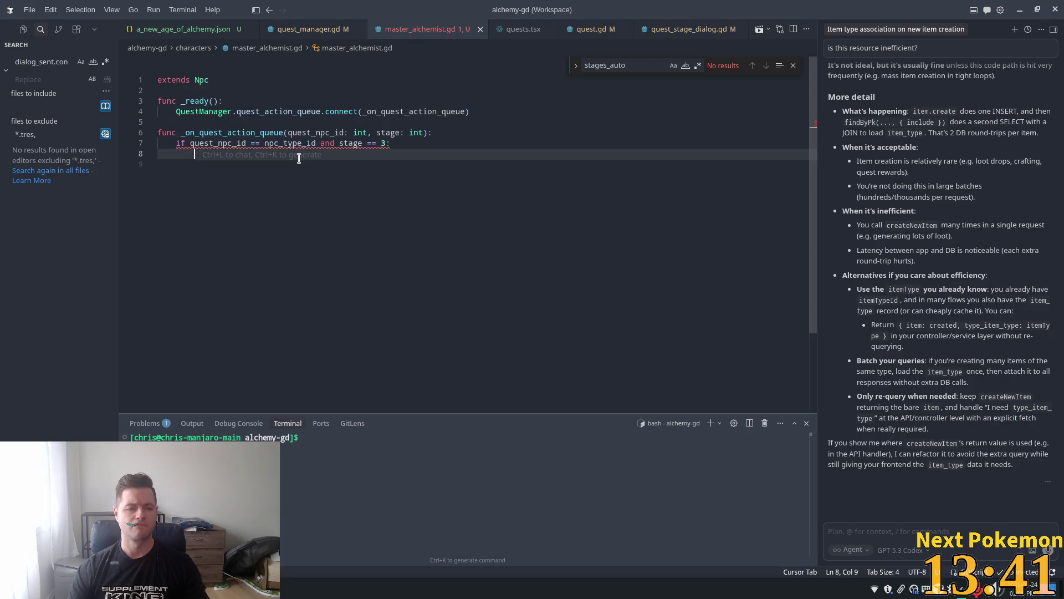
key("alt+Tab")
type("ac")
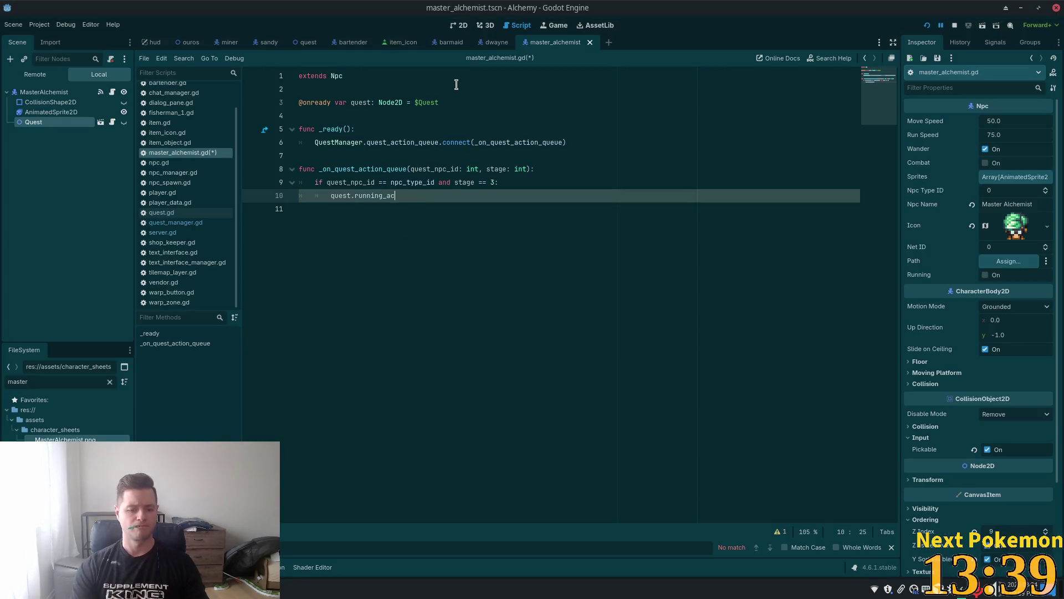
type("tion = true")
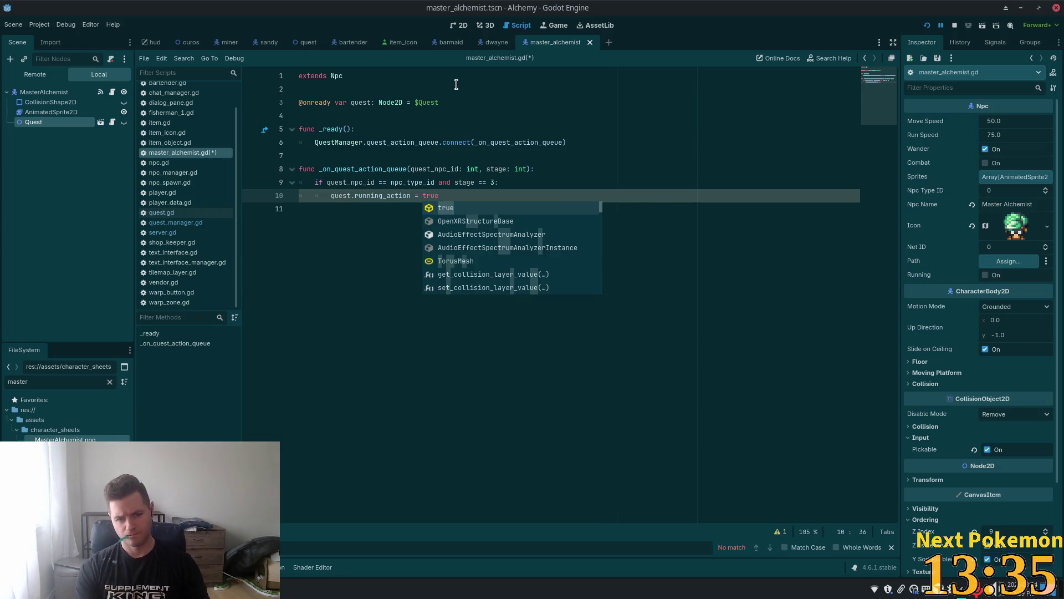
key("ctrl+s")
key("Return")
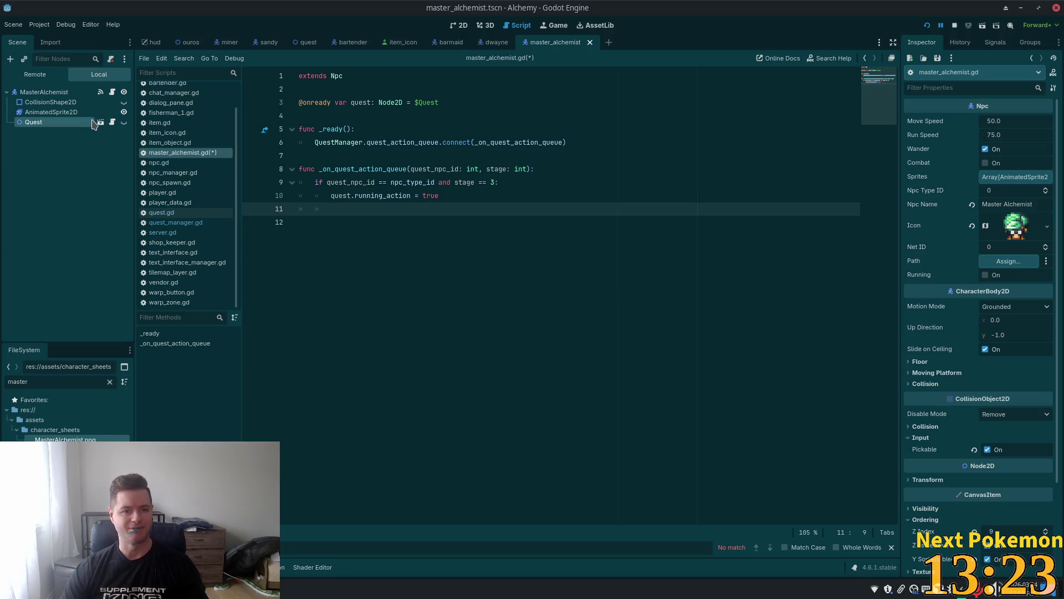
mouse_move(49, 115)
left_mouse_down()
mouse_move(316, 128)
mouse_move(349, 116)
left_mouse_up()
left_click(338, 207)
left_click(355, 221)
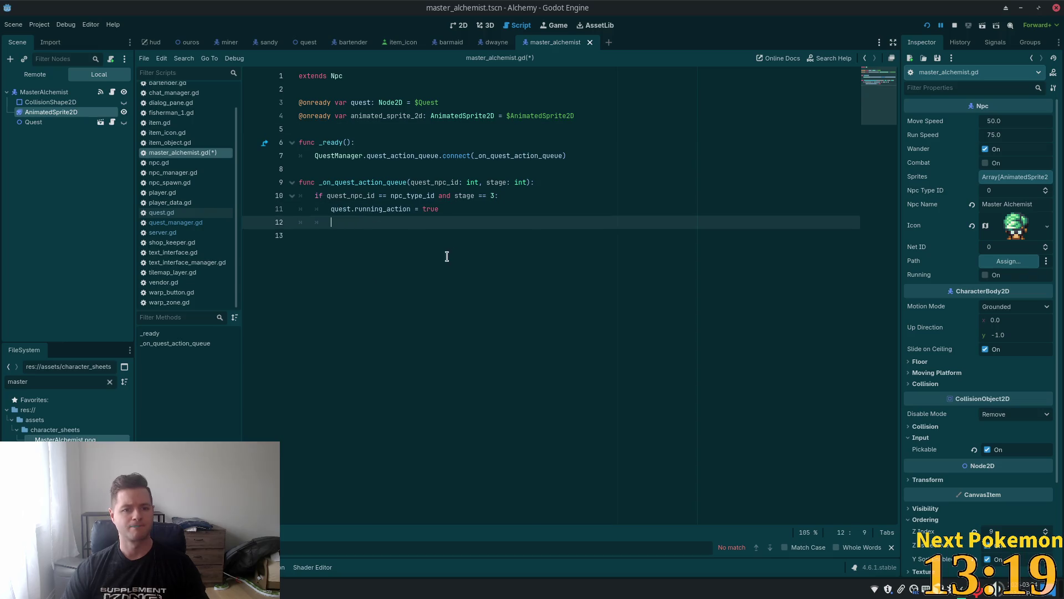
type("ani")
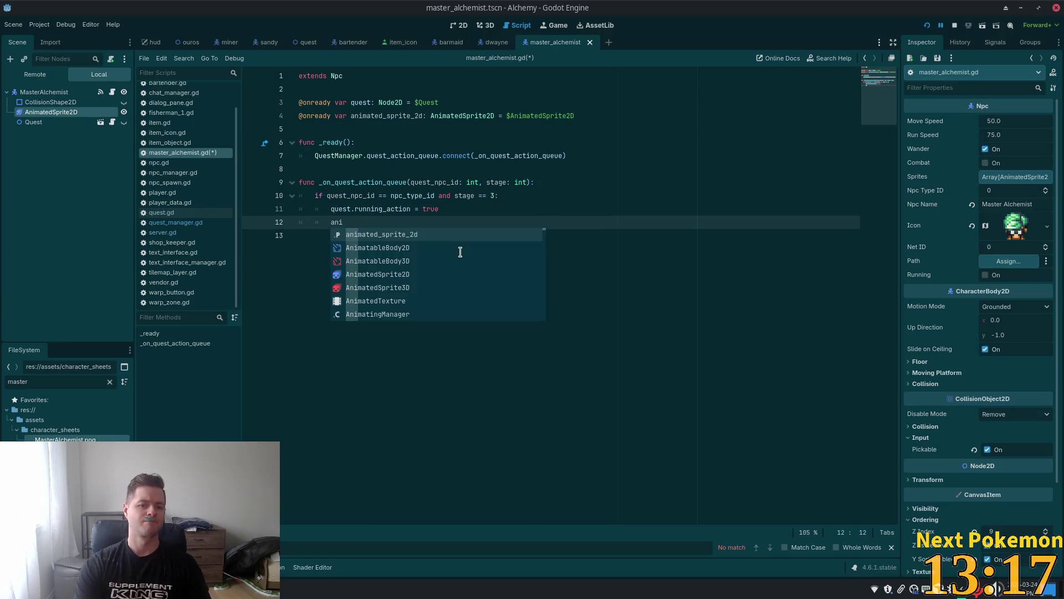
key("Return")
type(".")
key("Return")
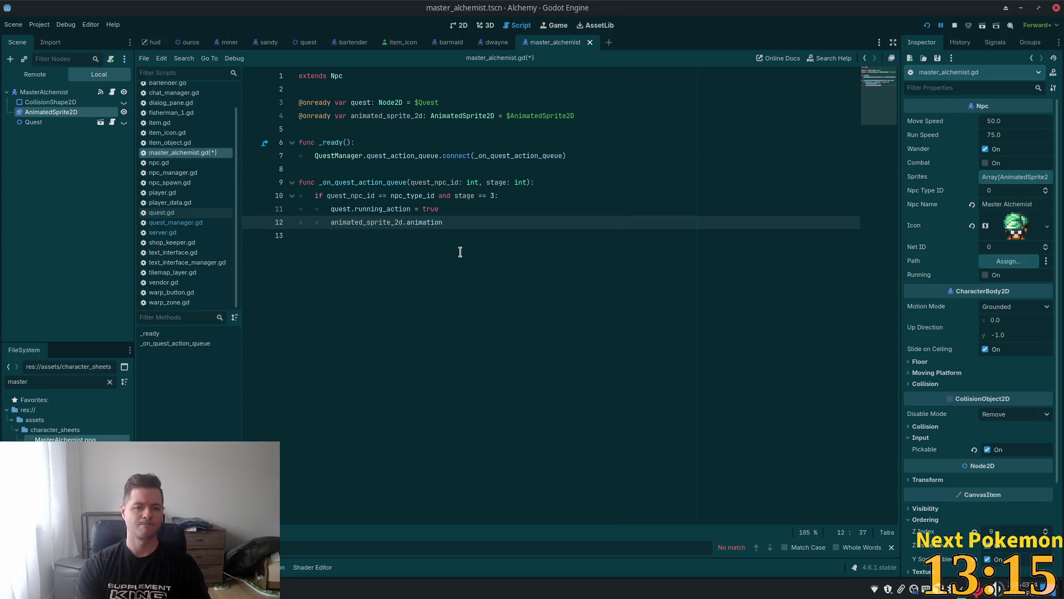
type("\"co")
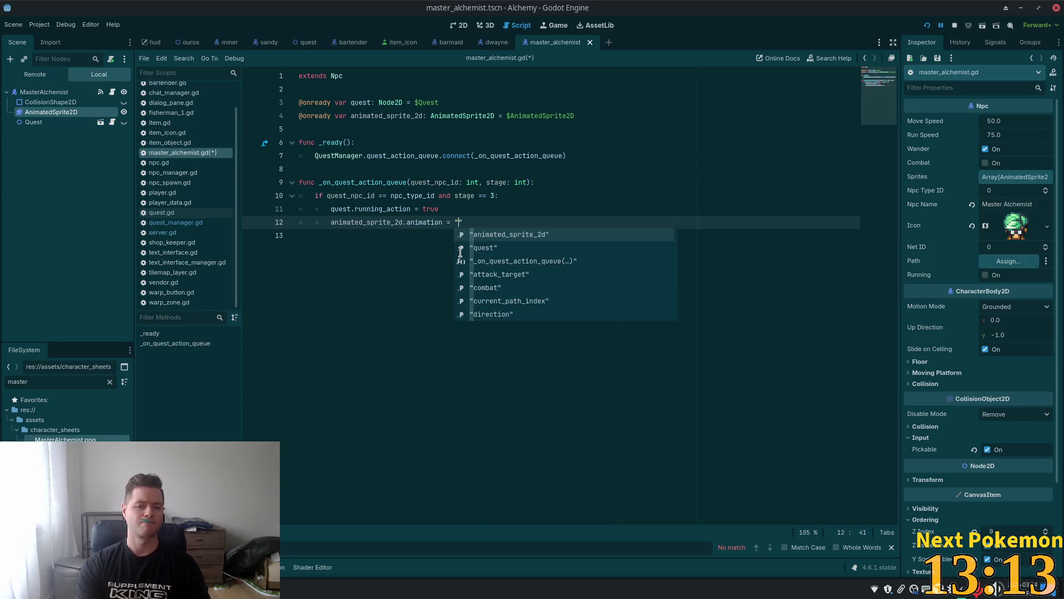
type("ok")
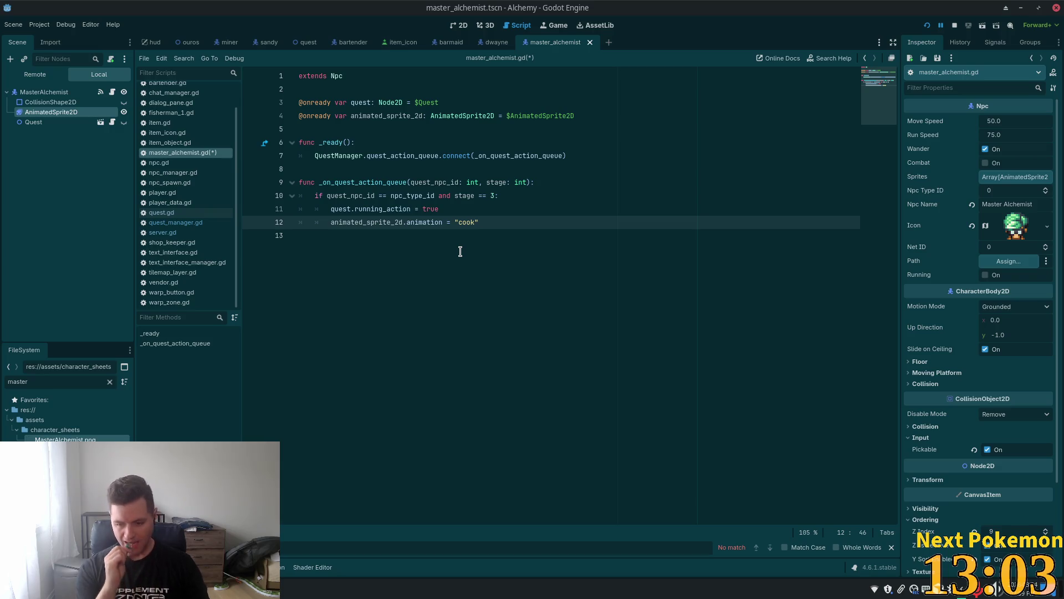
Delete the stray unfinished func line and save master_alchemist.gd.
key("Return")
key("BackSpace")
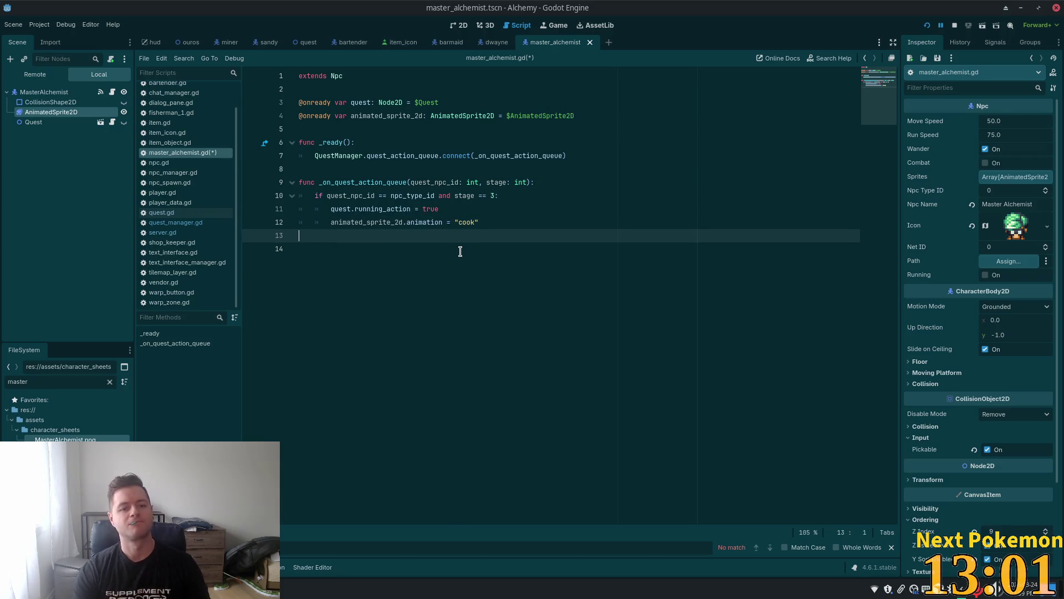
key("Return")
type("func")
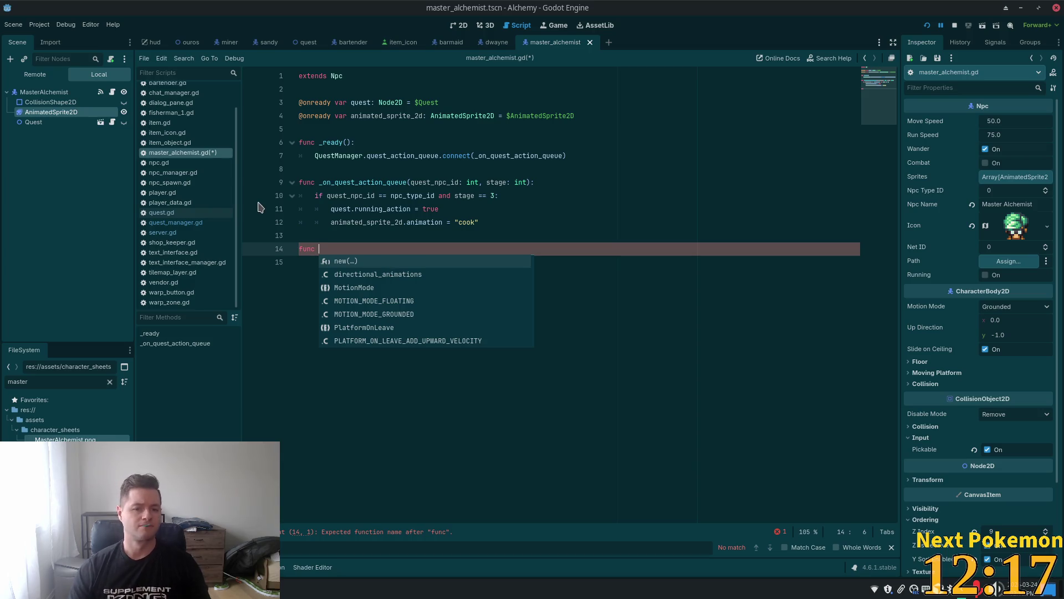
left_click_drag(329, 250, 281, 235)
key("BackSpace")
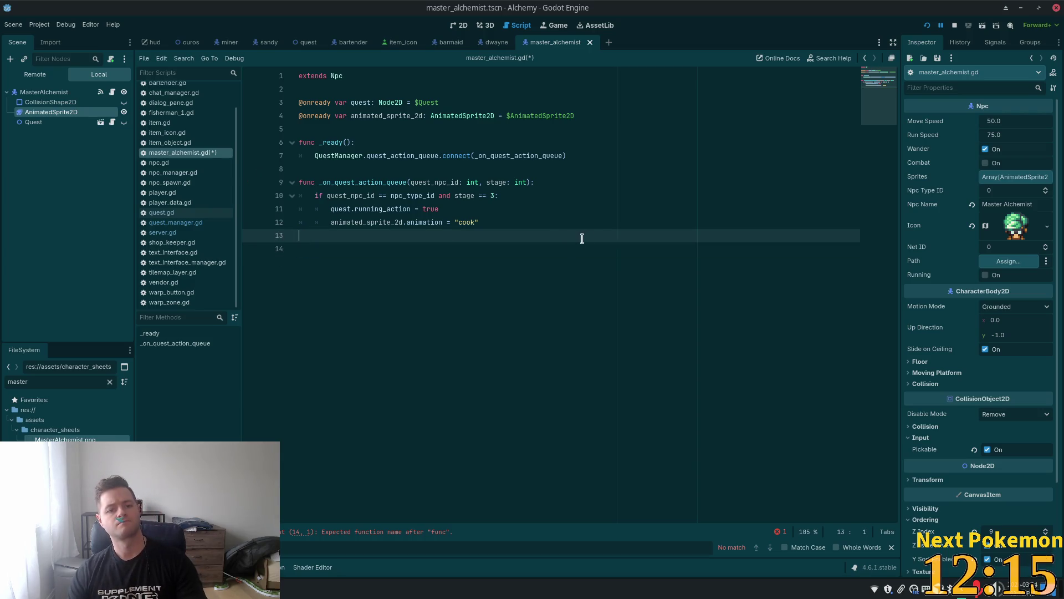
key("ctrl+s")
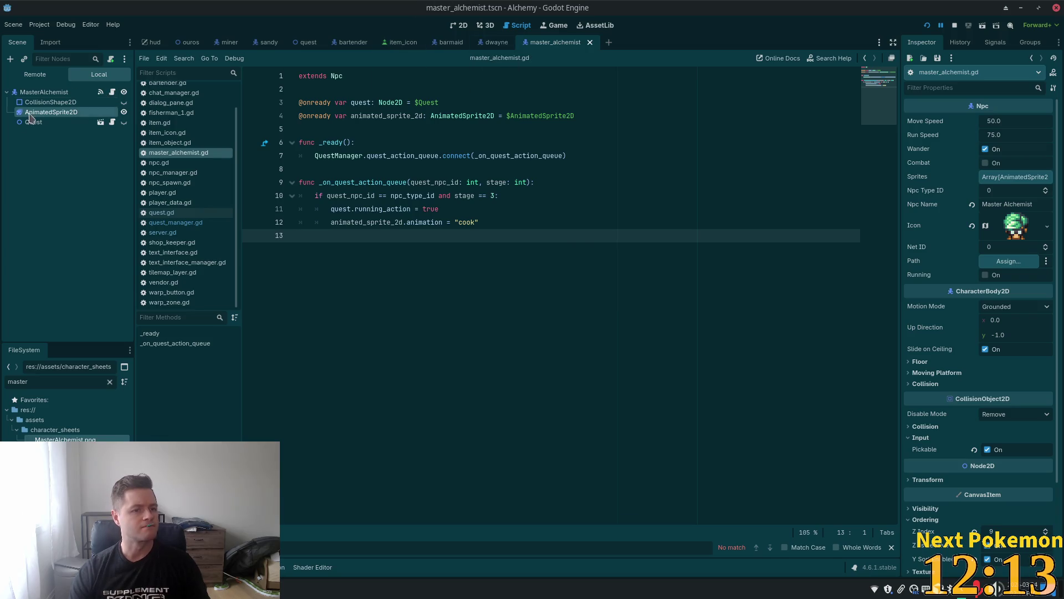
left_click(45, 92)
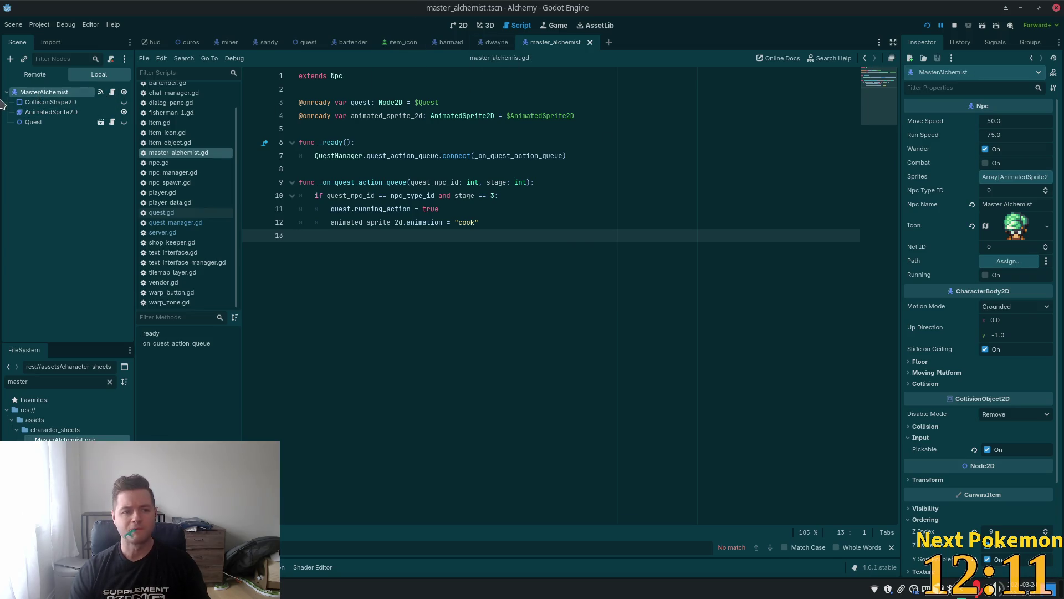
Connect AnimatedSprite2D's animation_finished signal, creating the _on_animated_sprite_2d_animation_finished stub in master_alchemist.gd.
left_click(51, 111)
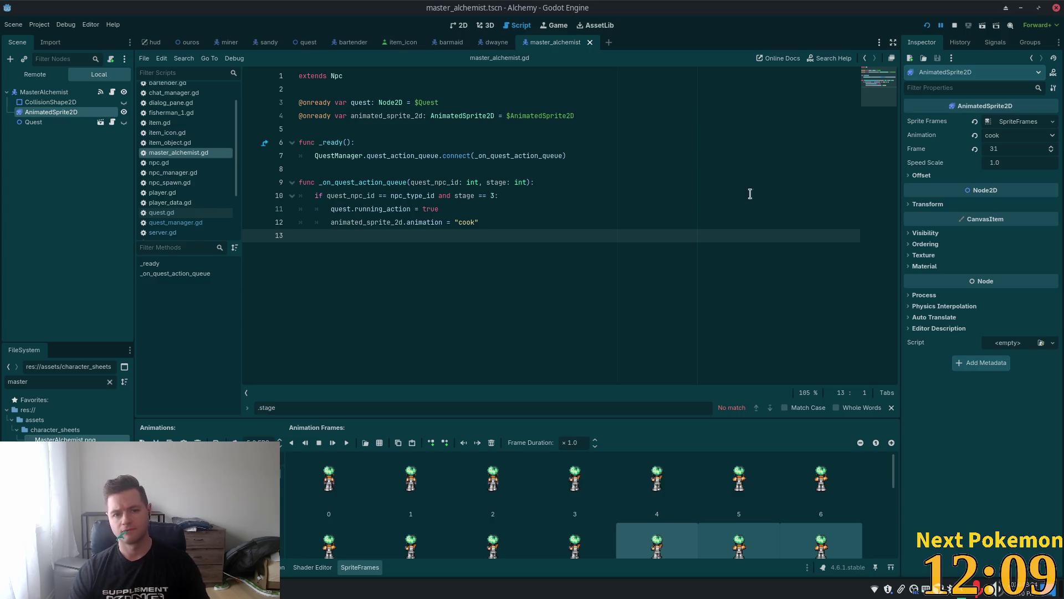
left_click(996, 42)
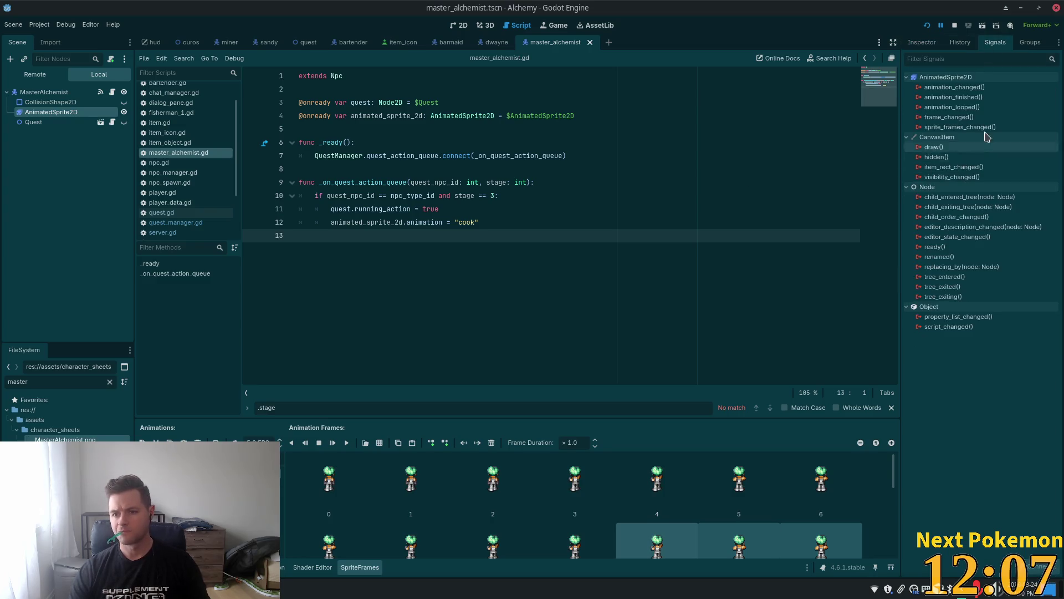
mouse_move(985, 101)
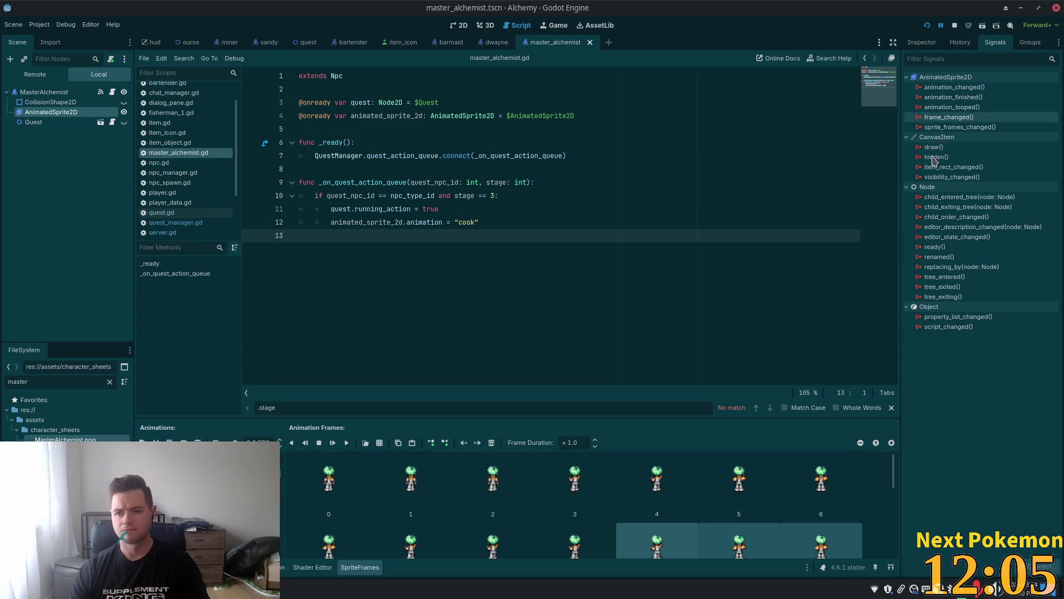
double_click(978, 98)
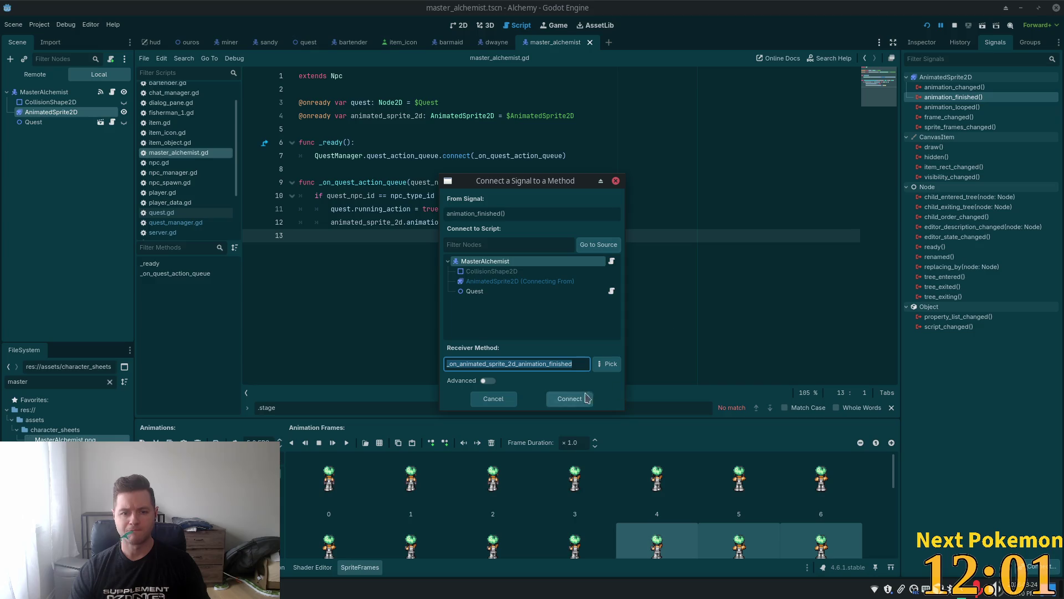
left_click(556, 398)
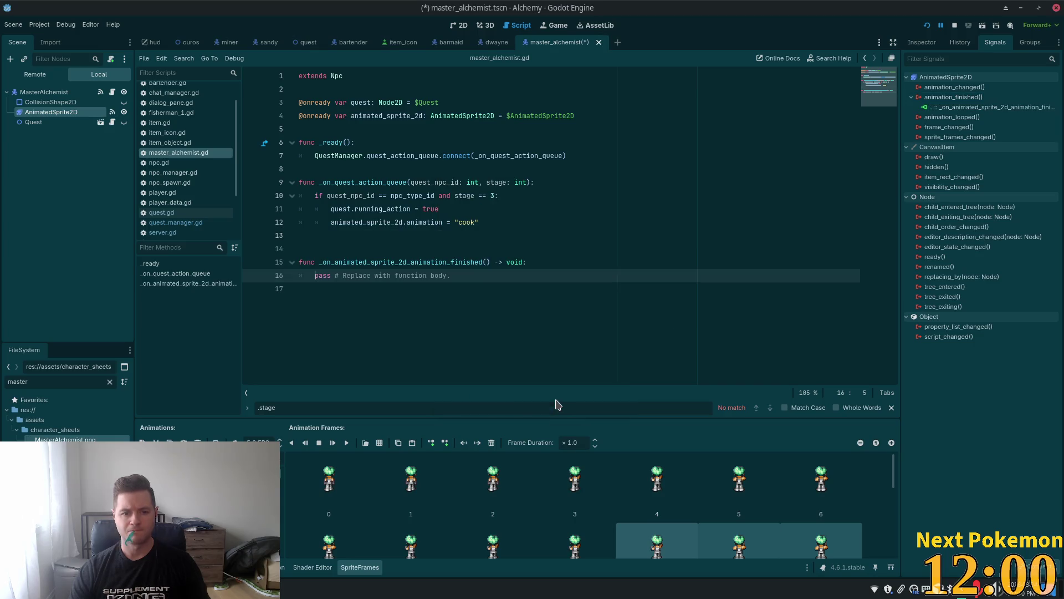
left_click(418, 244)
Replace the handler's pass line with quest.running_action = false.
key("BackSpace")
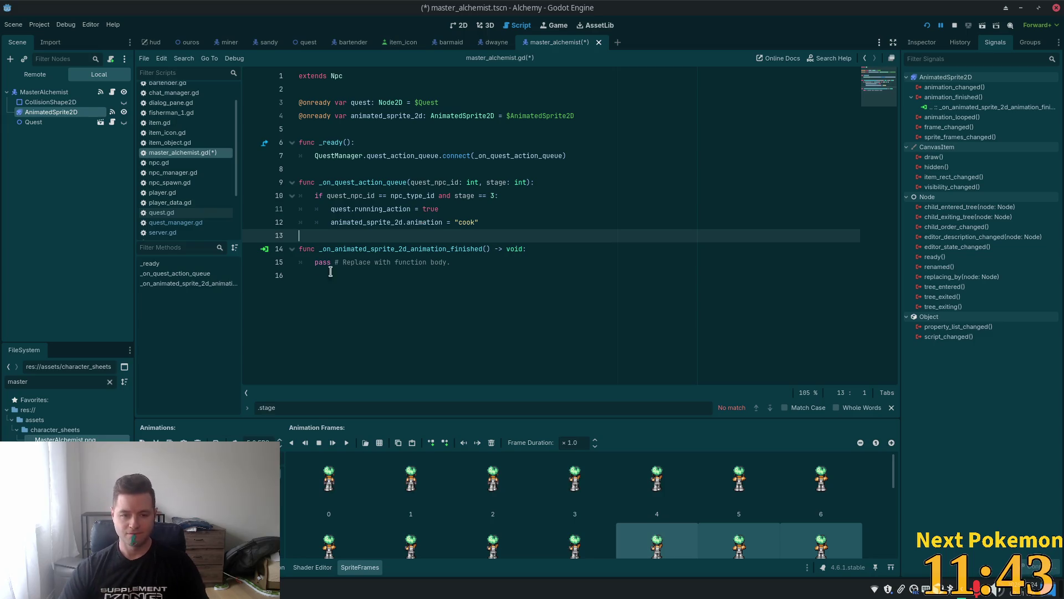
left_click(422, 250)
left_click(459, 262)
key("shift+Home")
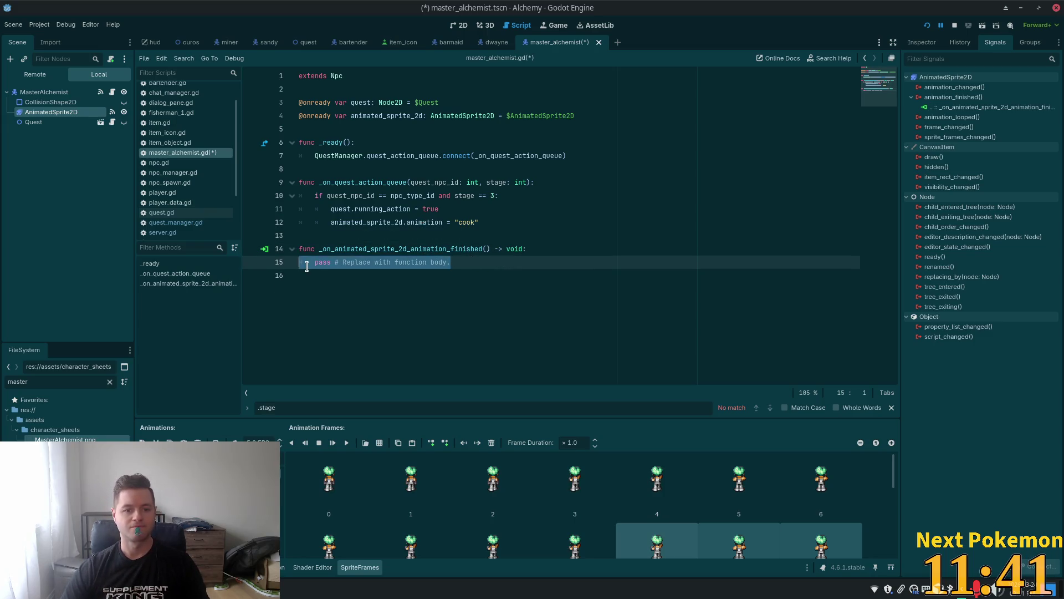
type("quest.")
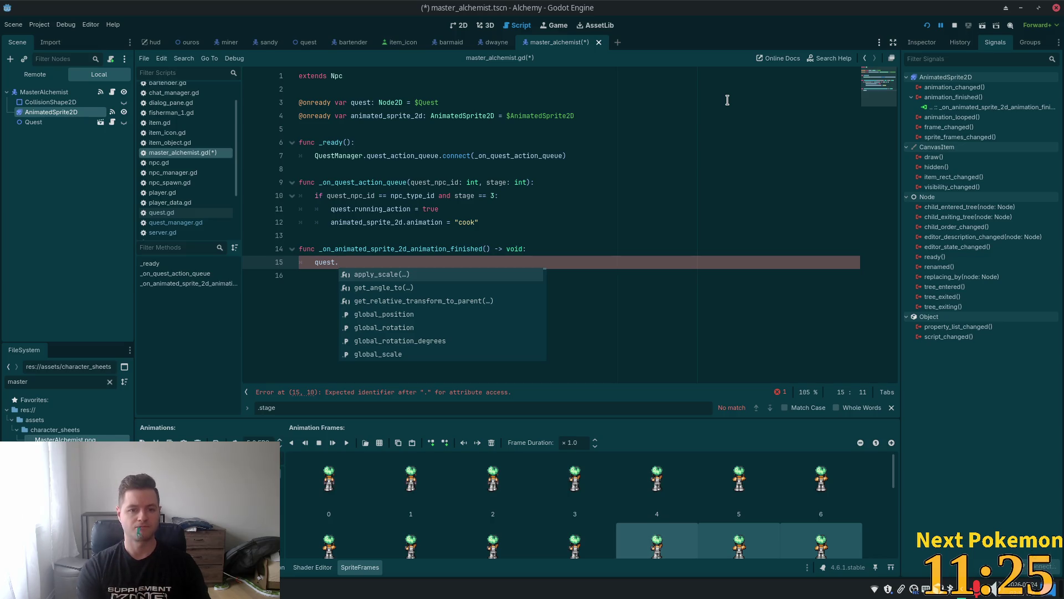
type("running_")
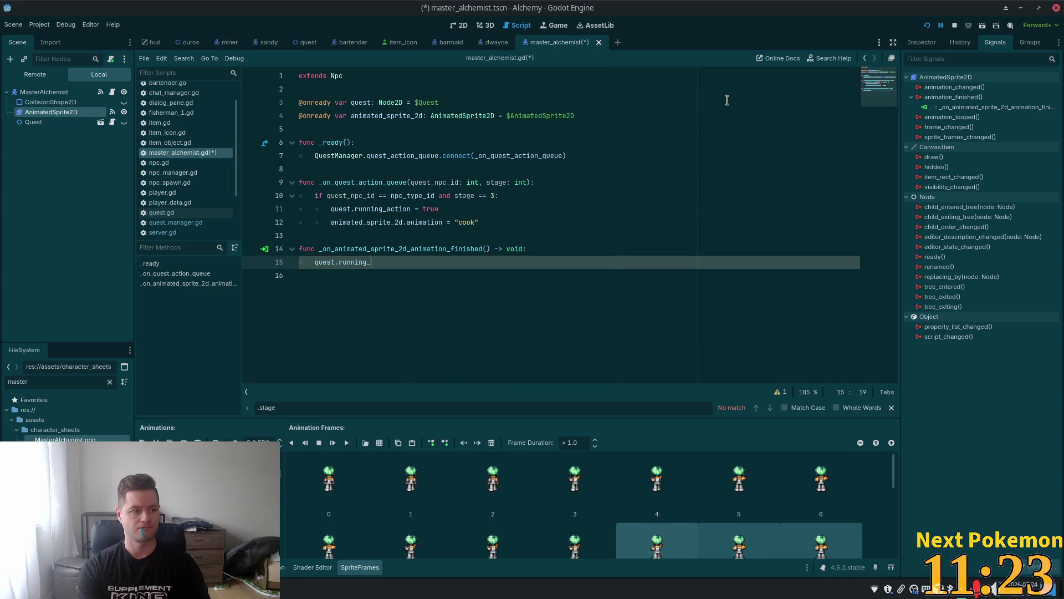
type("action = ")
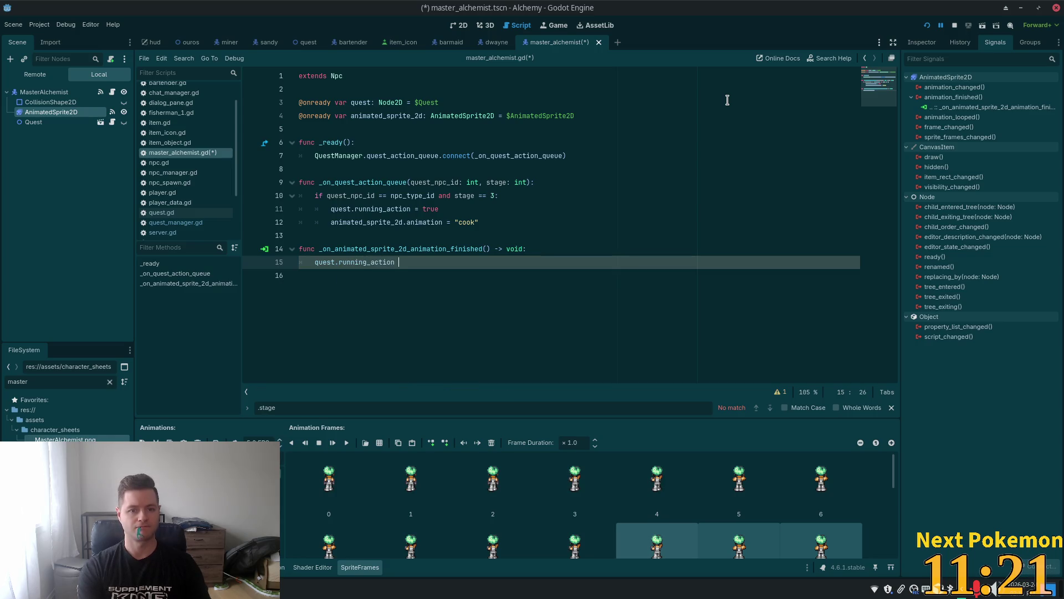
type("false")
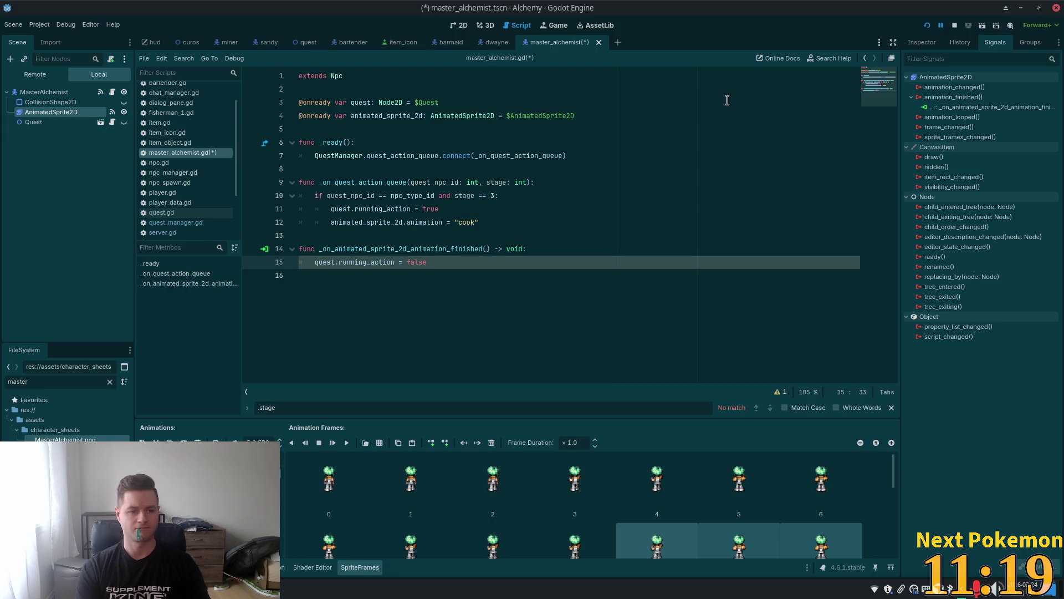
Add animated_sprite_2d.animation = "default" and animated_sprite_2d.play("default") lines to the handler.
key("Return")
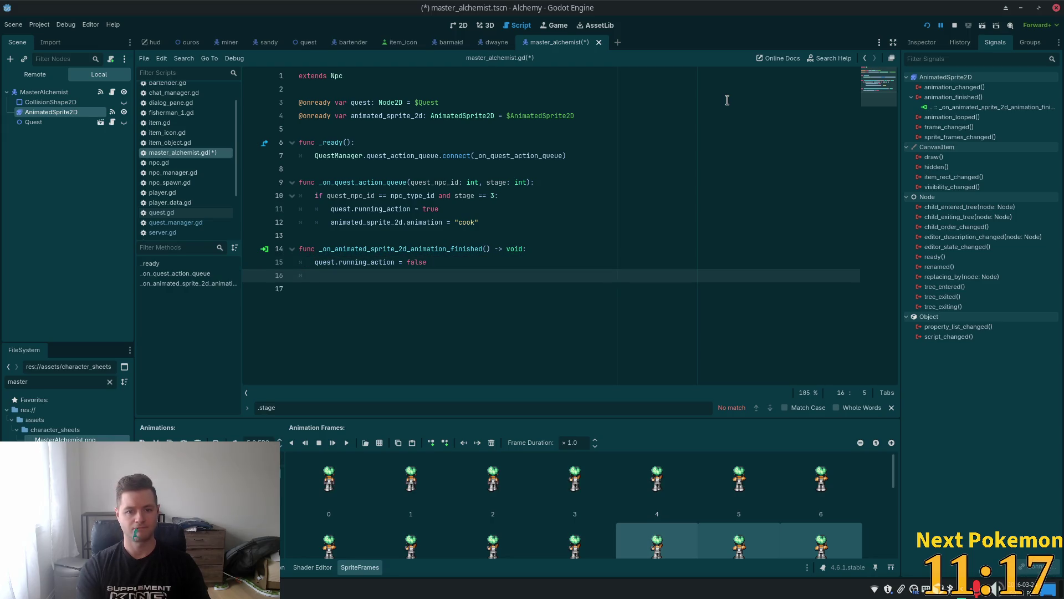
type("anim")
key("Return")
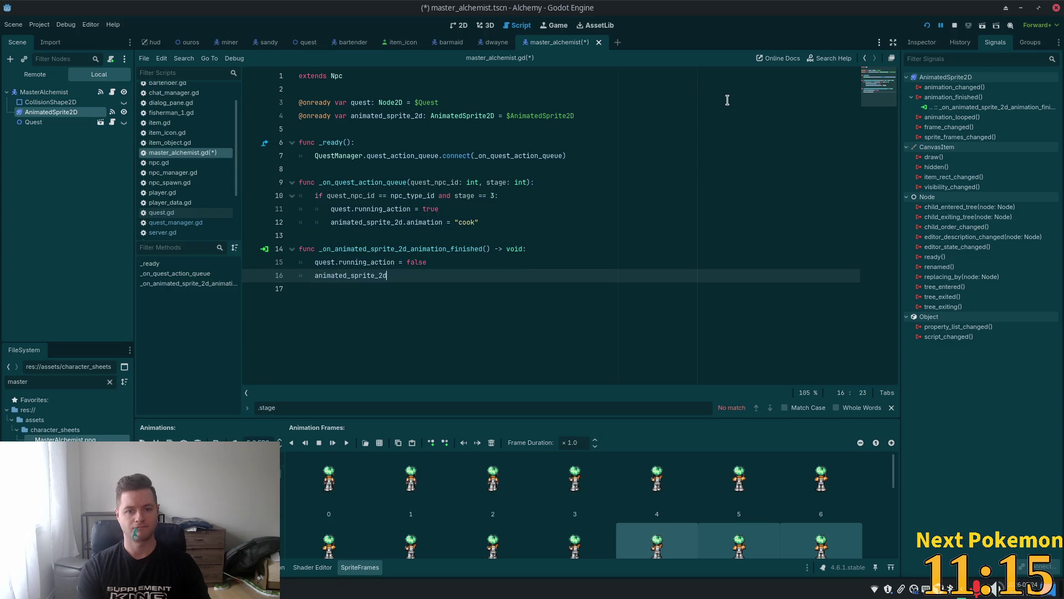
type(".animn")
key("Return")
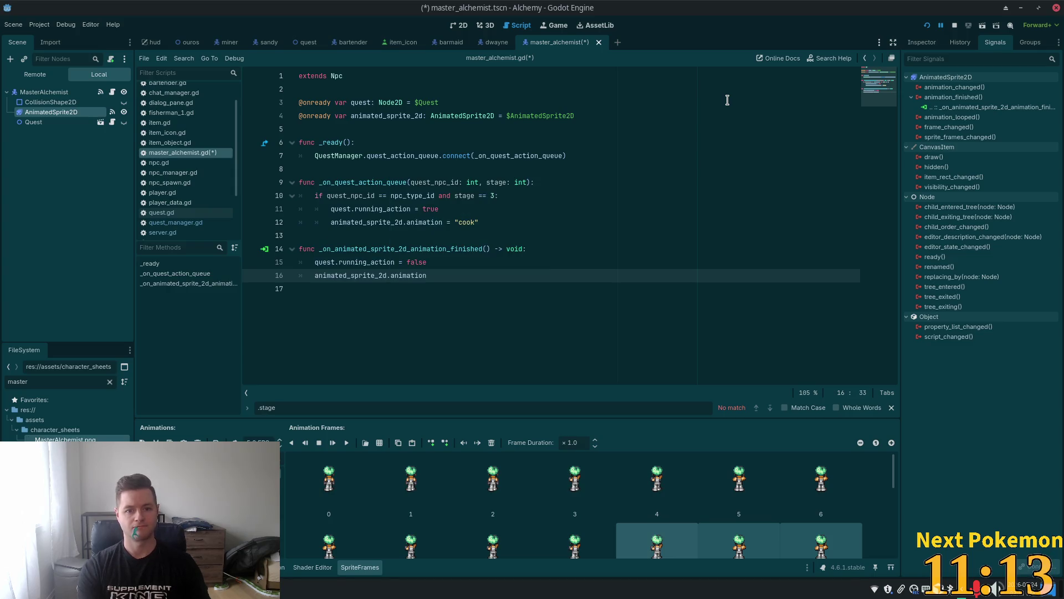
type(" = ")
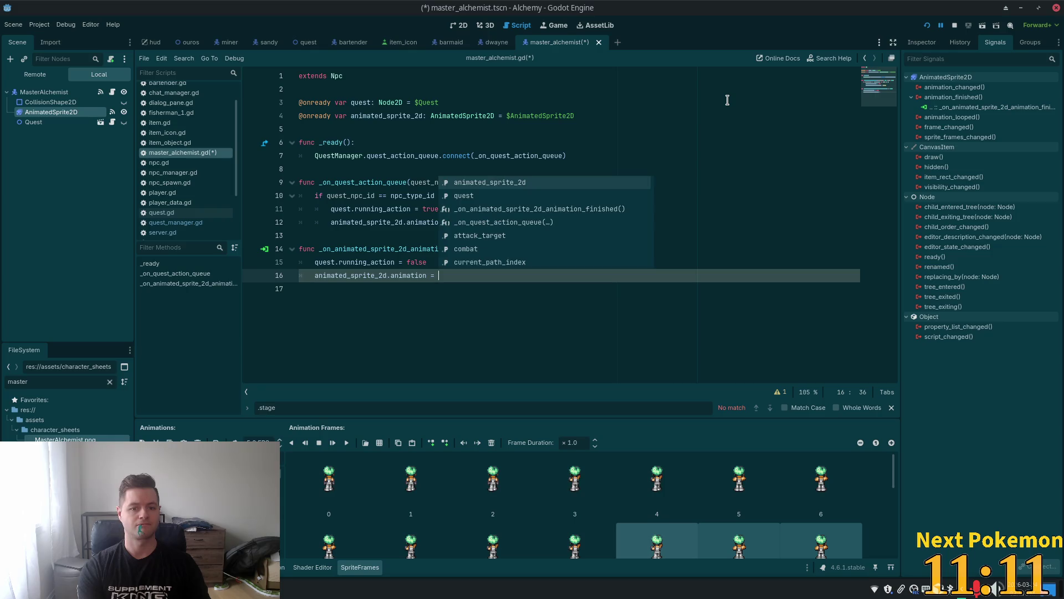
type("\"default")
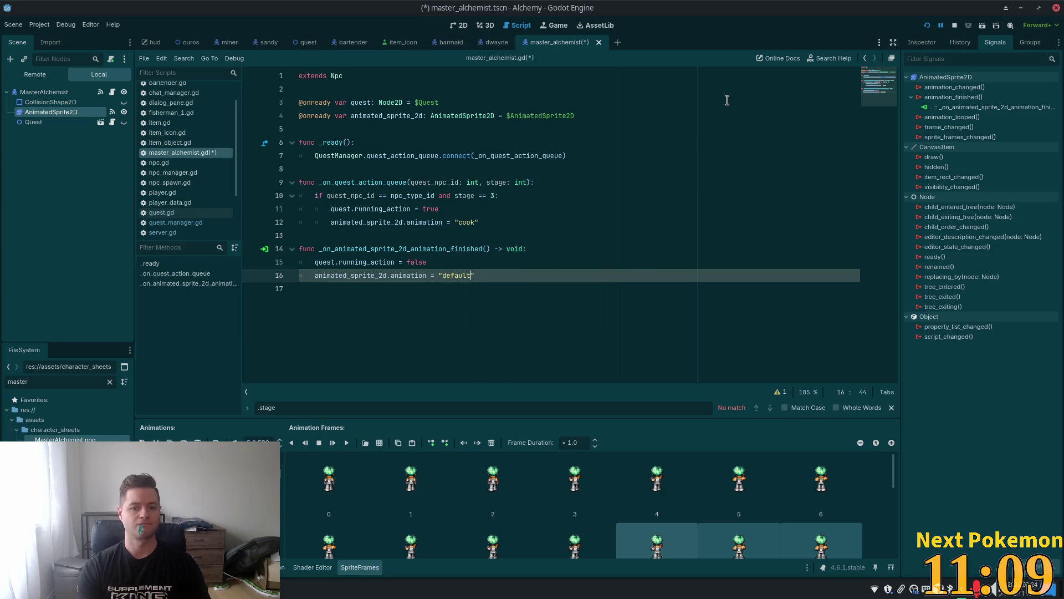
key("Return")
type("nim")
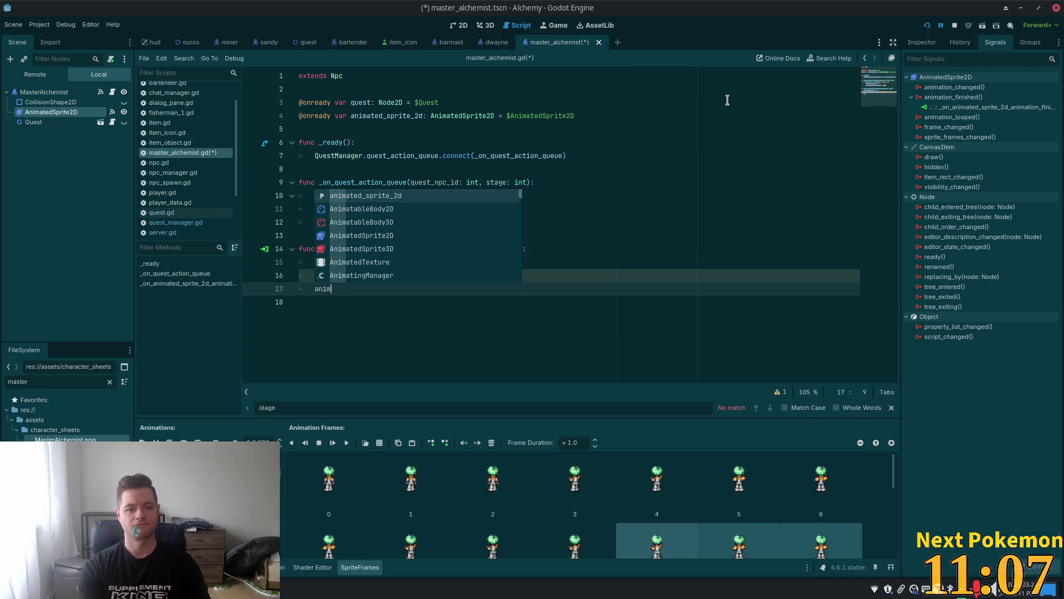
type("ated_sprite_2d.animation")
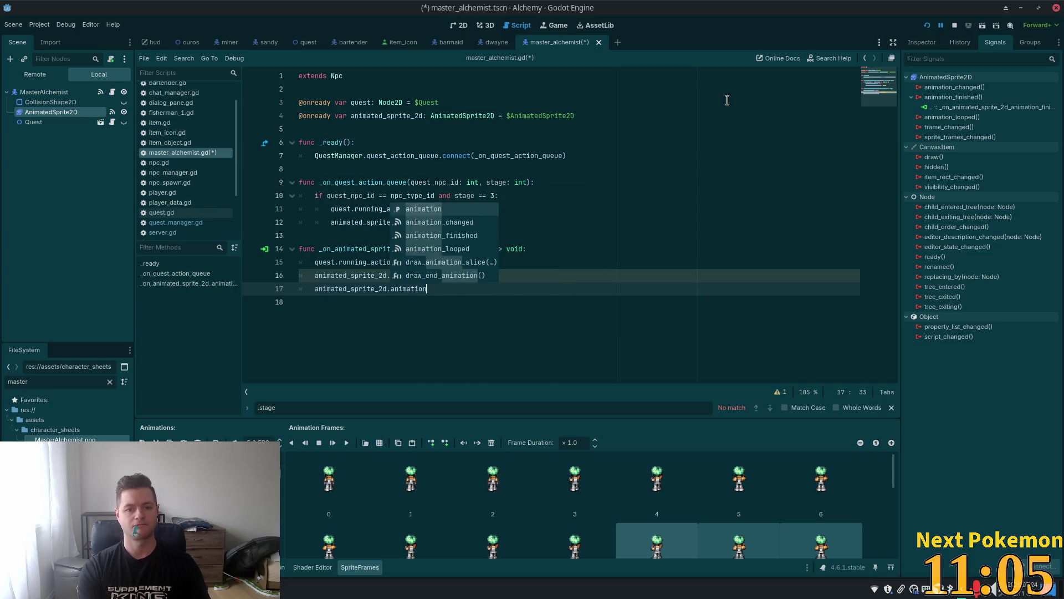
type(".pl")
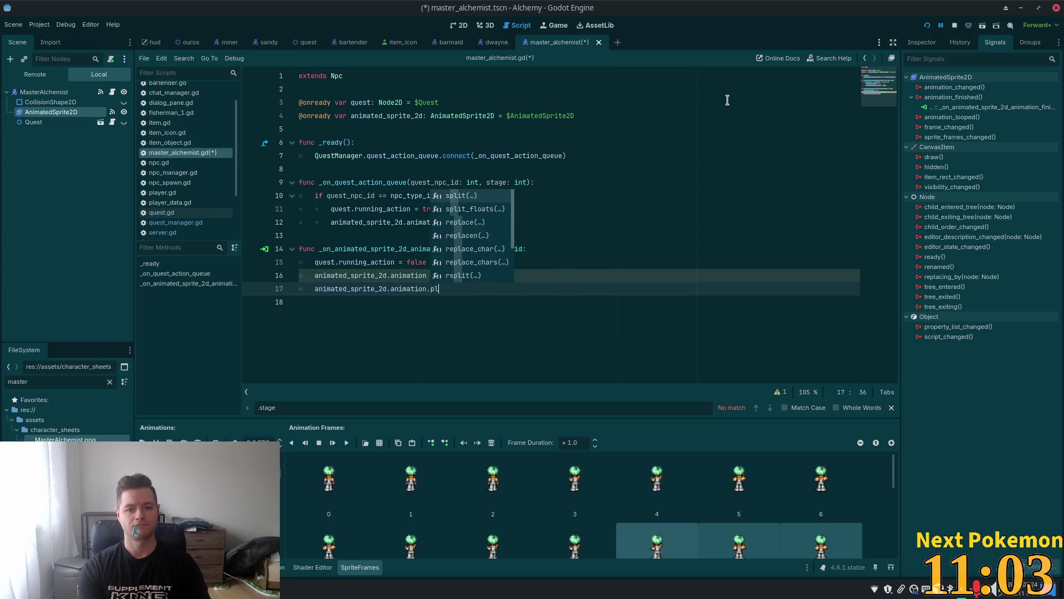
key("BackSpace")
key("BackSpace")
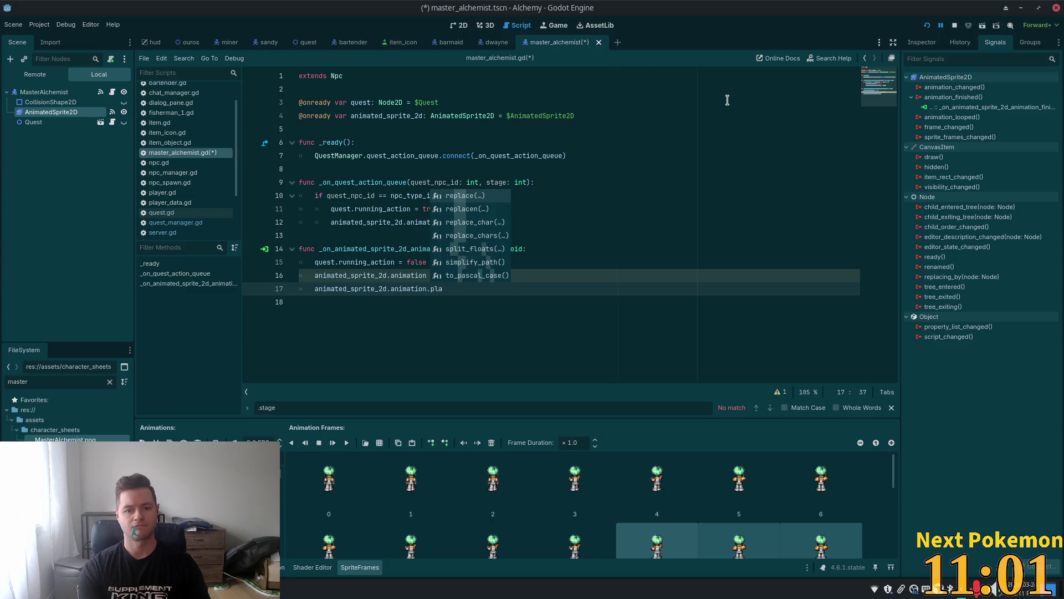
key("BackSpace")
key("BackSpace")
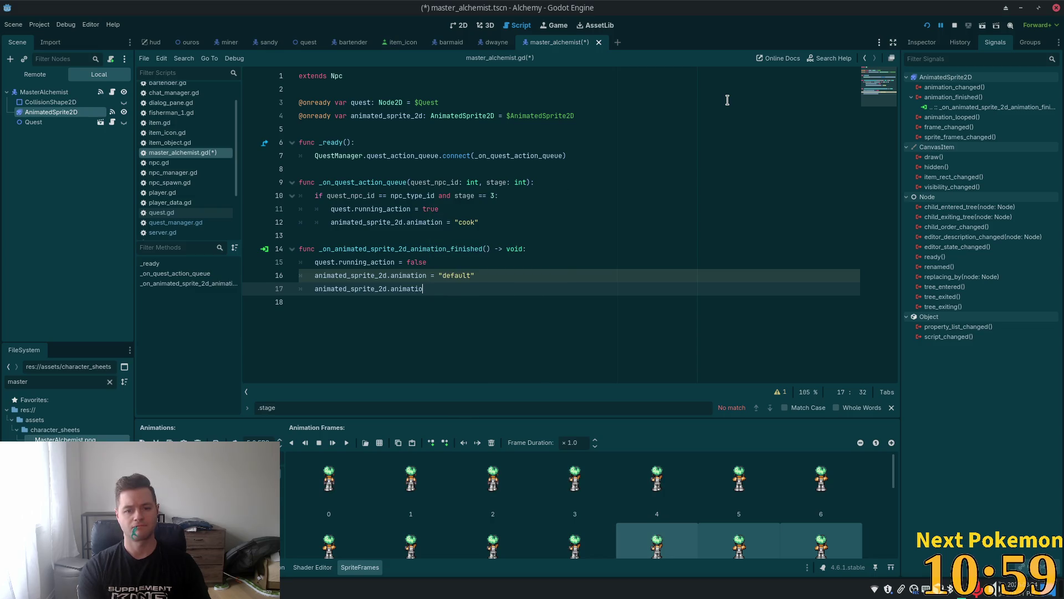
key("BackSpace")
key("BackSpace")
key("BackSpace")
key("BackSpace")
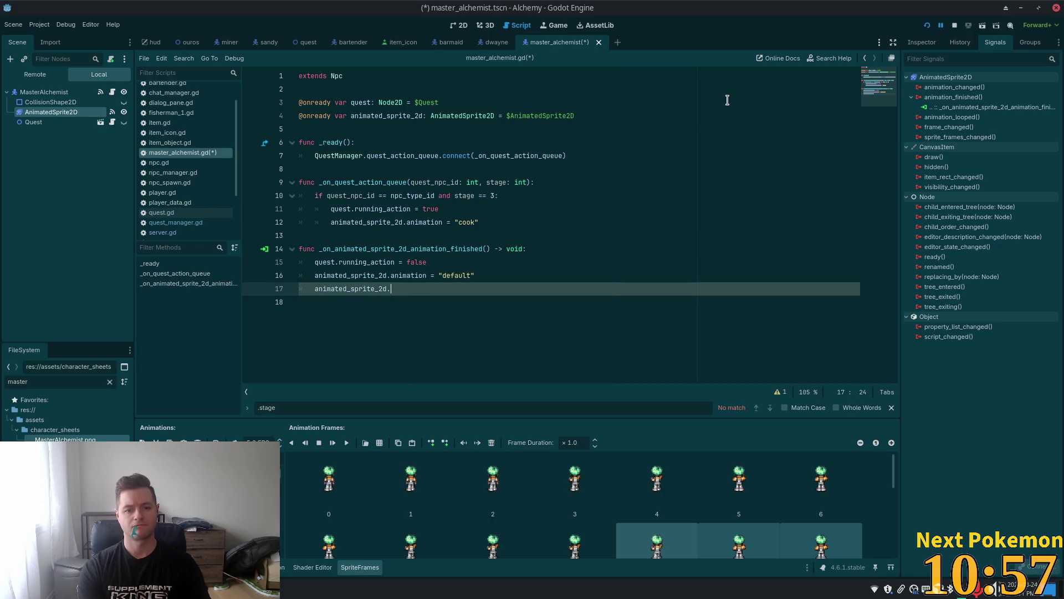
type("/")
key("BackSpace")
type("play(")
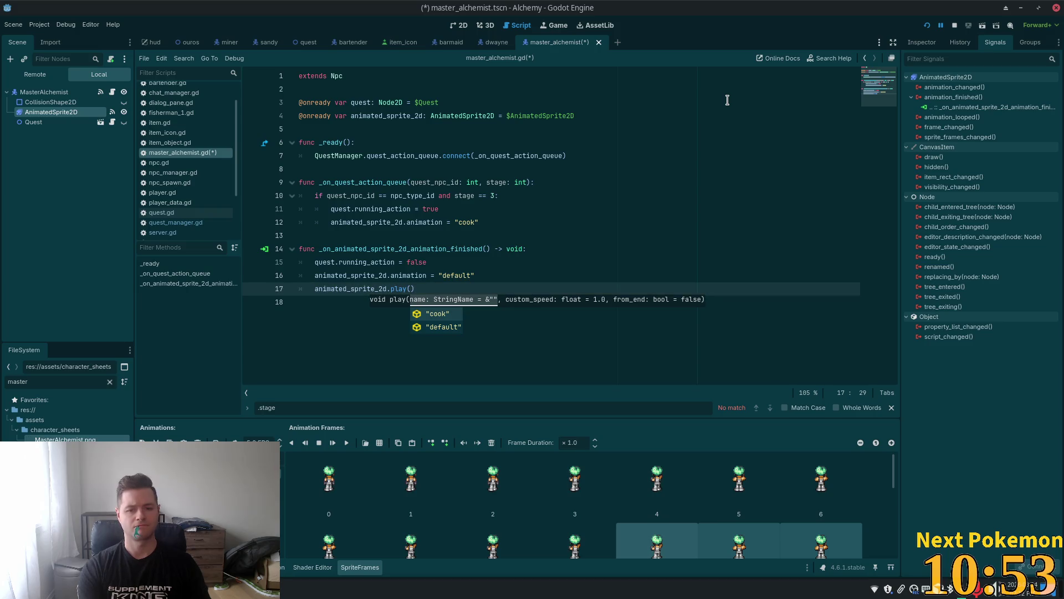
key("Down")
key("Return")
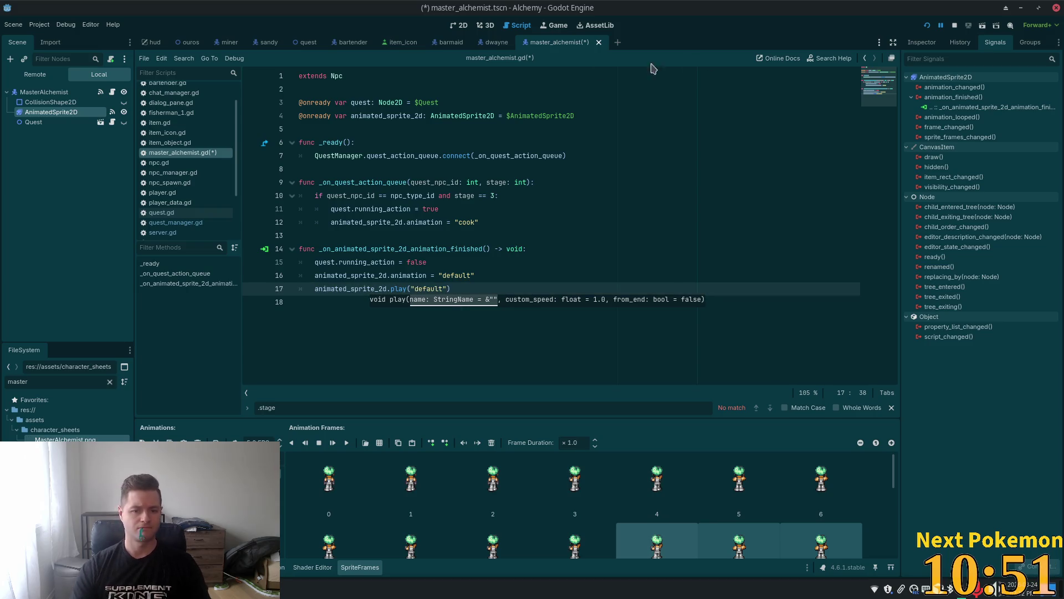
Drop the redundant animation assignment, change the stage-3 line to animated_sprite_2d.play("cook"), and save.
left_click(425, 288)
mouse_move(484, 276)
left_mouse_down()
mouse_move(333, 263)
mouse_move(255, 276)
left_mouse_up()
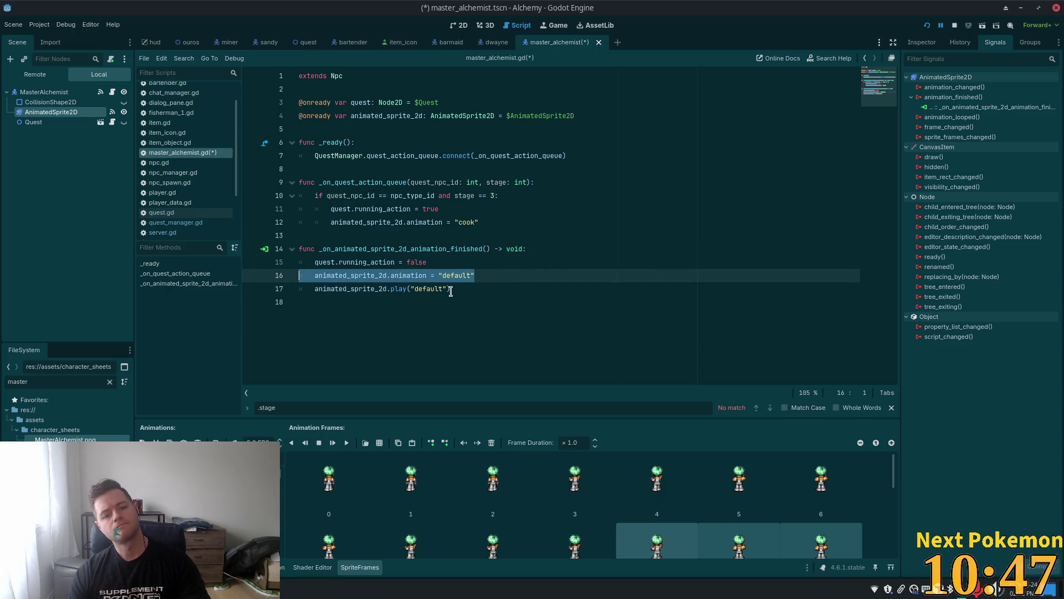
key("BackSpace")
key("BackSpace")
left_click_drag(463, 276, 314, 275)
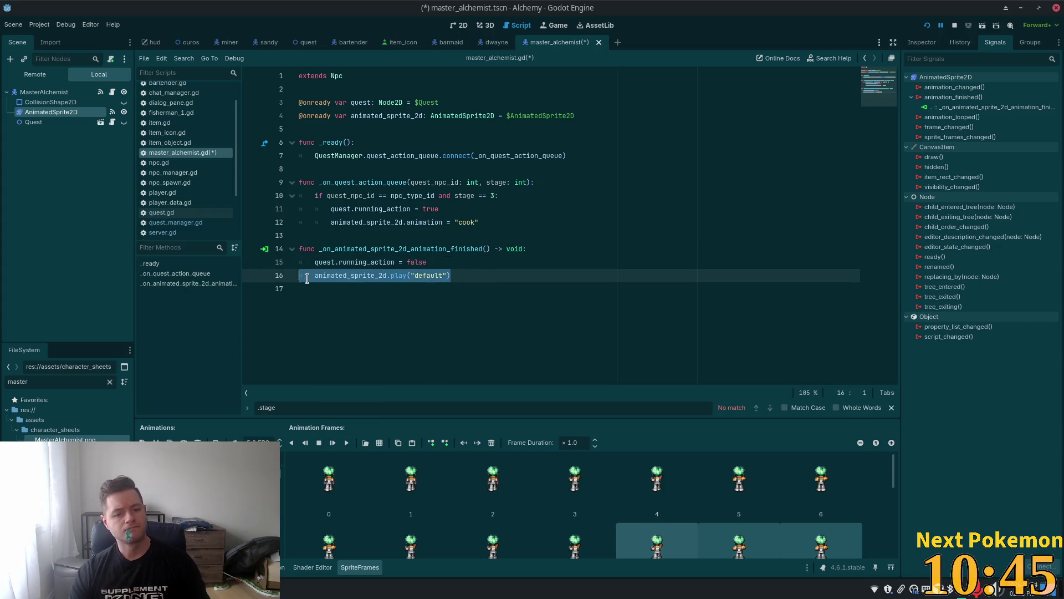
key("ctrl+c")
left_click_drag(479, 222, 331, 222)
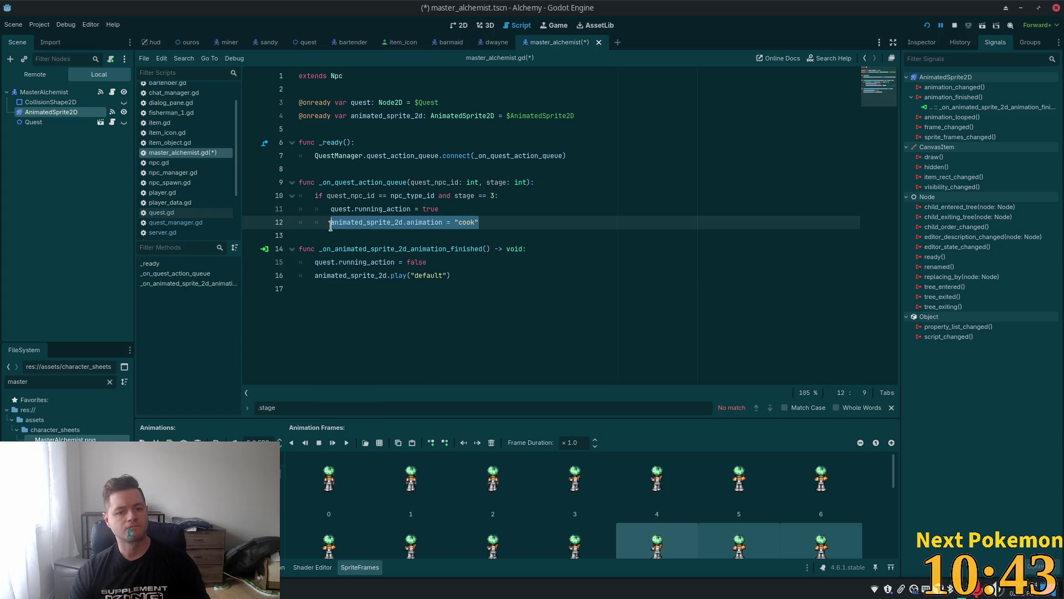
key("ctrl+v")
double_click(449, 222)
type("cook")
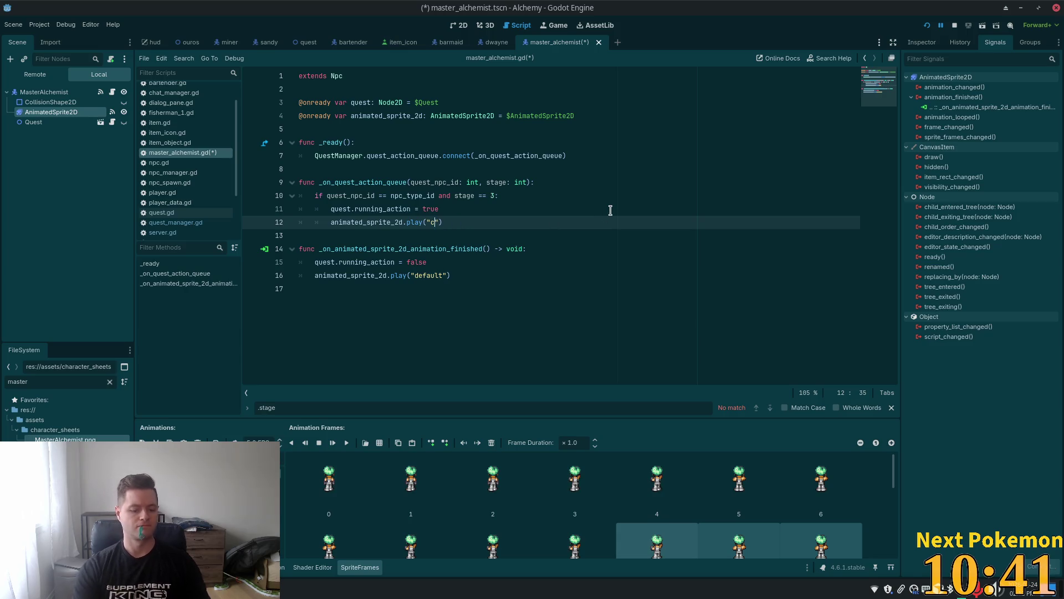
left_click(492, 276)
key("ctrl+s")
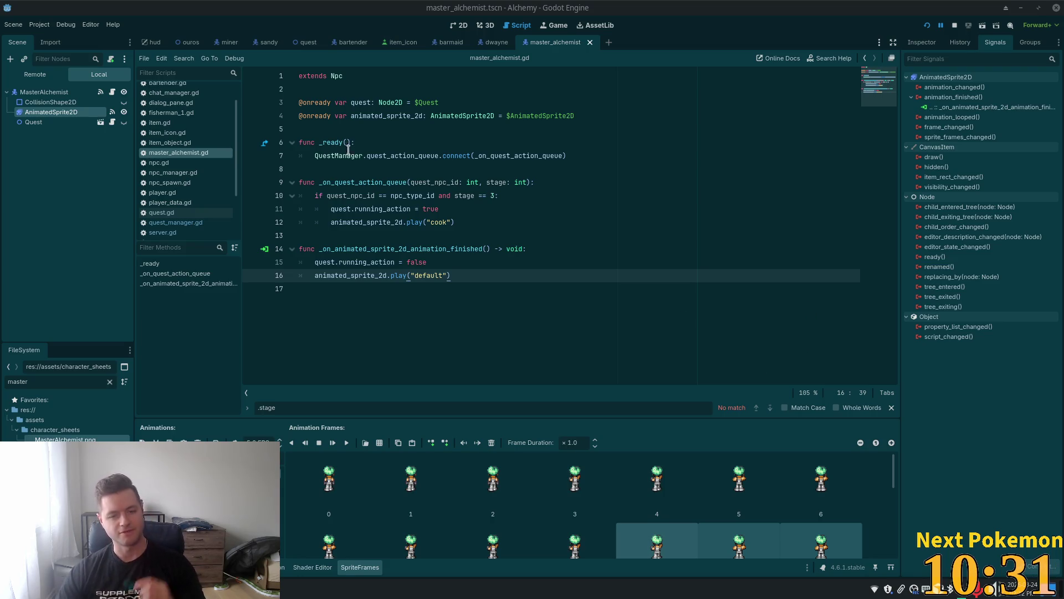
Review the updated script and reload the running game.
left_click(451, 262)
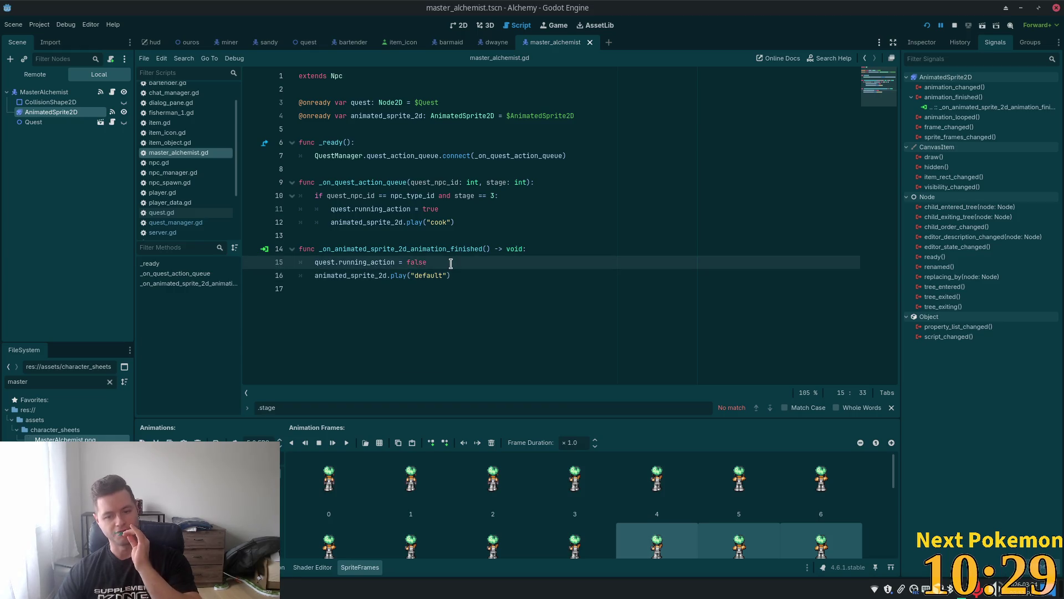
left_click(493, 170)
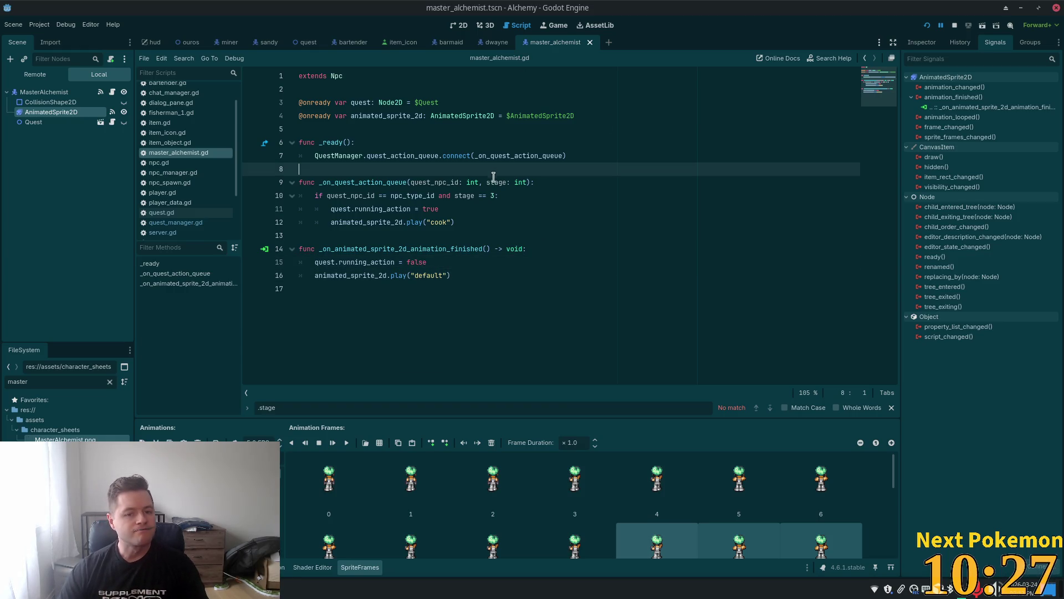
left_click(485, 222)
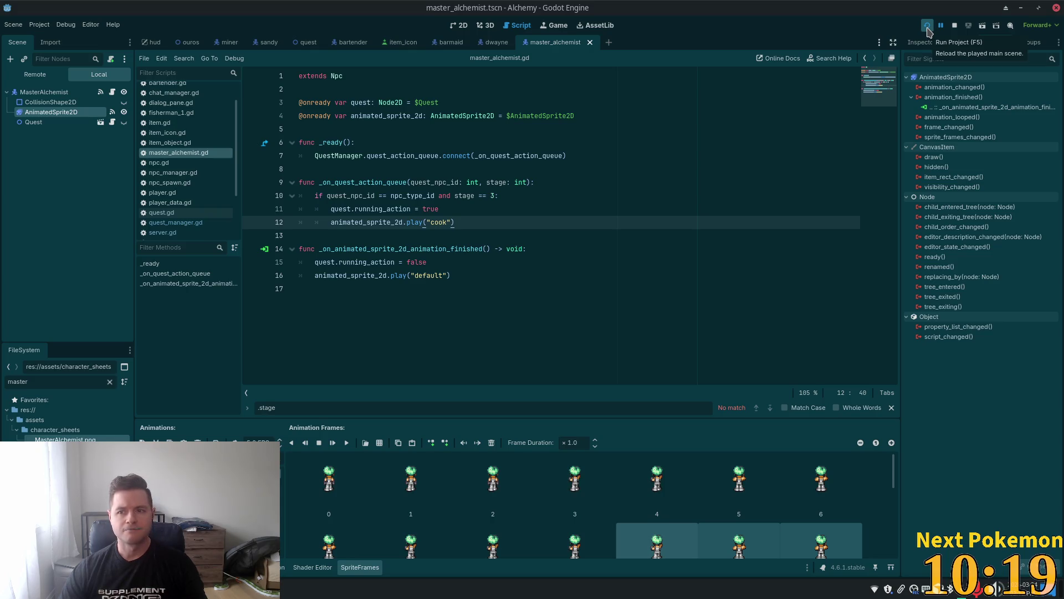
left_click(928, 25)
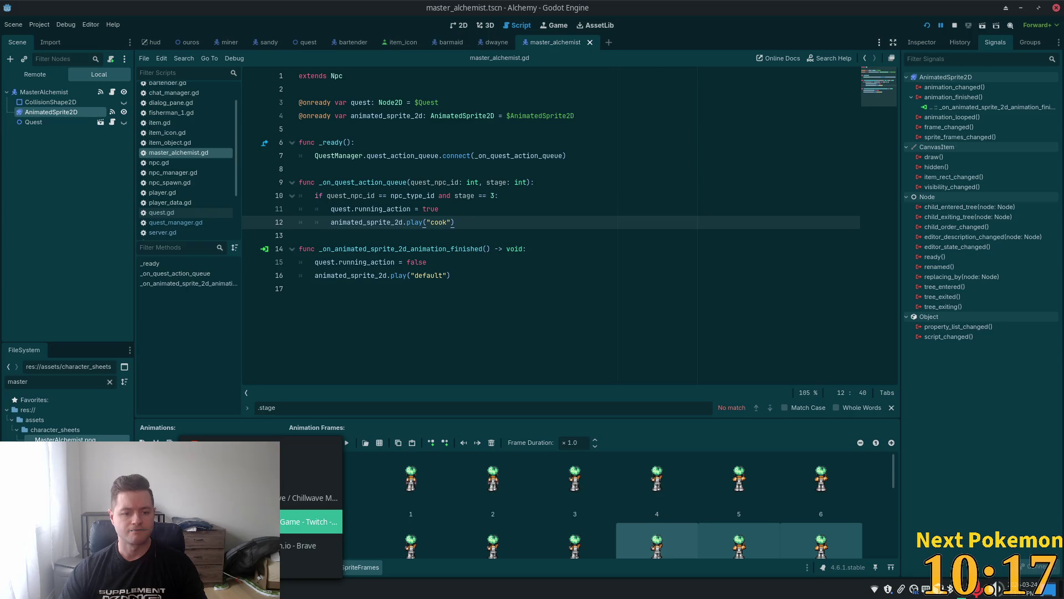
Refresh phpMyAdmin's player_quests table in the browser to show the quest 3 row, then return to Godot.
left_click(309, 545)
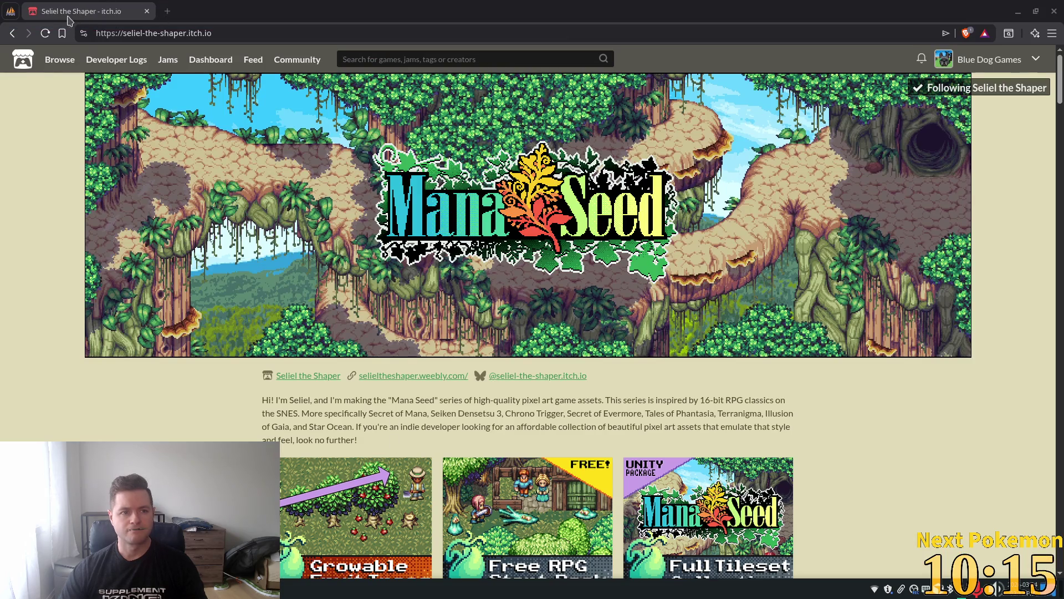
left_click(13, 33)
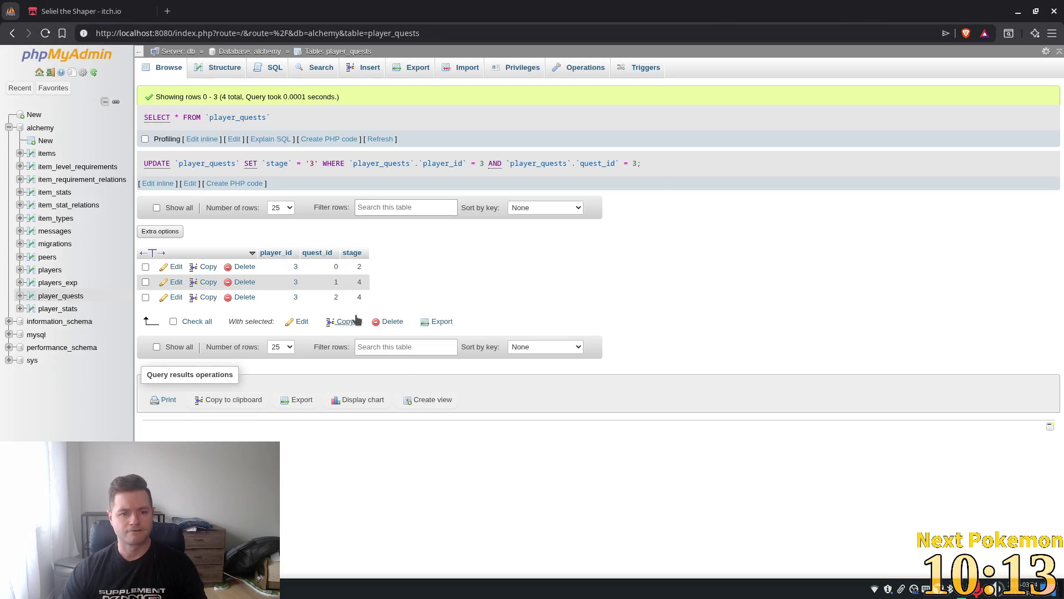
left_click(379, 139)
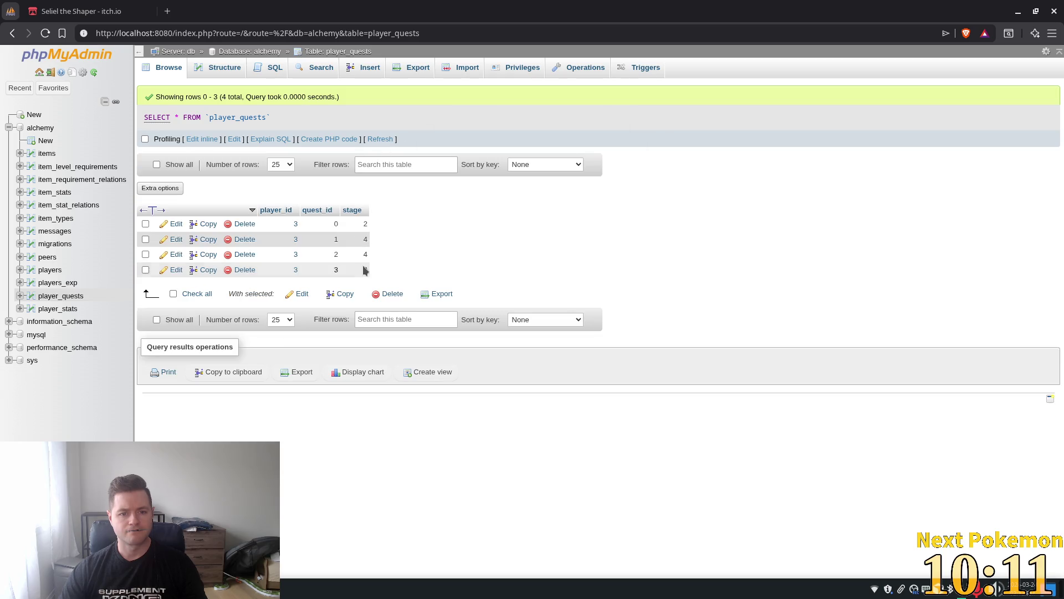
key("alt+Tab")
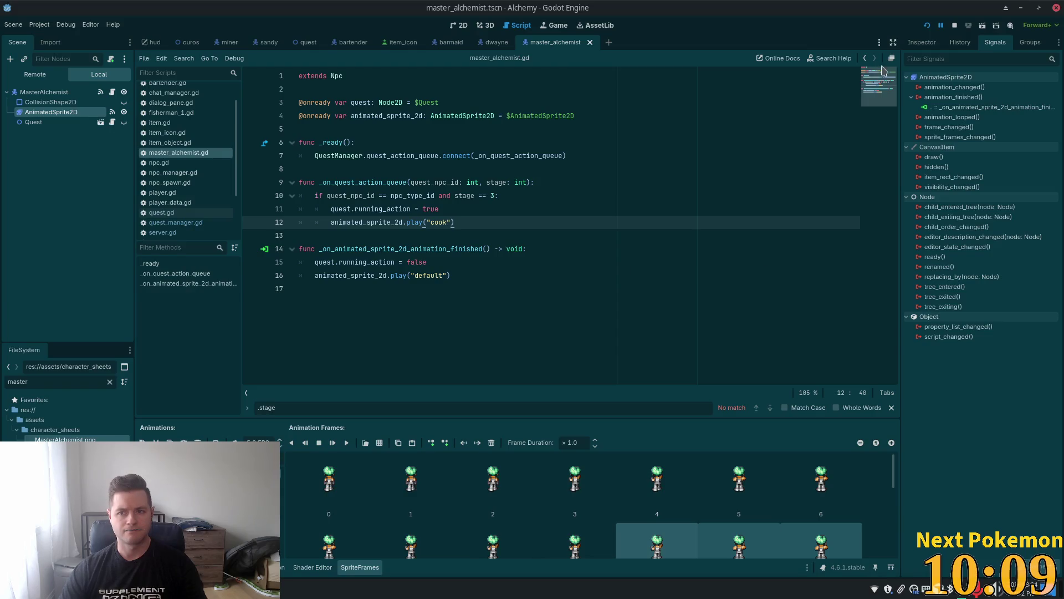
Run the game and answer 'Actually, yes I do..' in the Master Alchemist's copper-bar dialog.
left_click(927, 27)
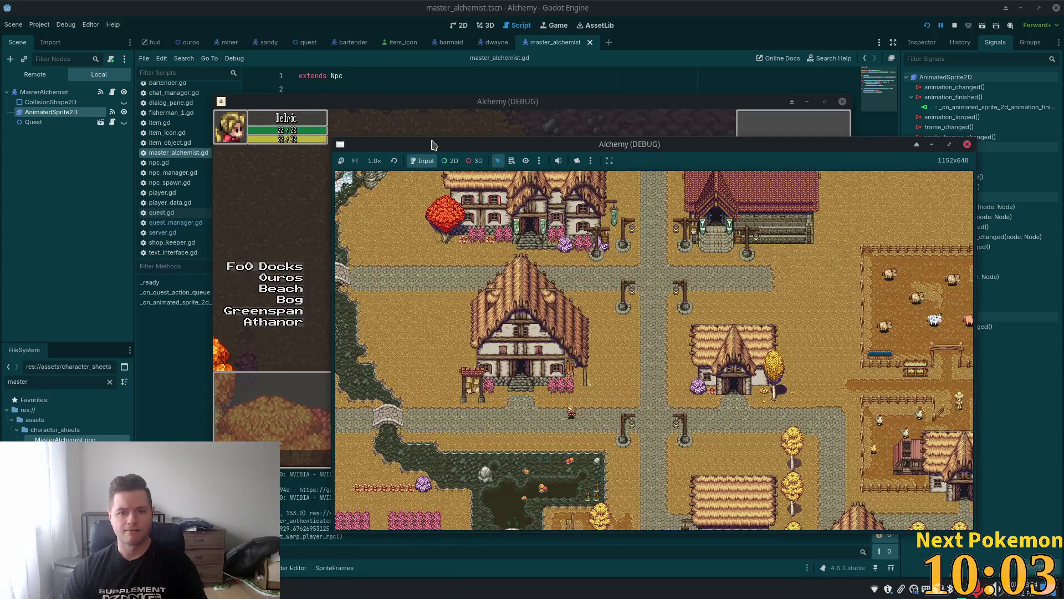
left_click(516, 93)
left_click(516, 93)
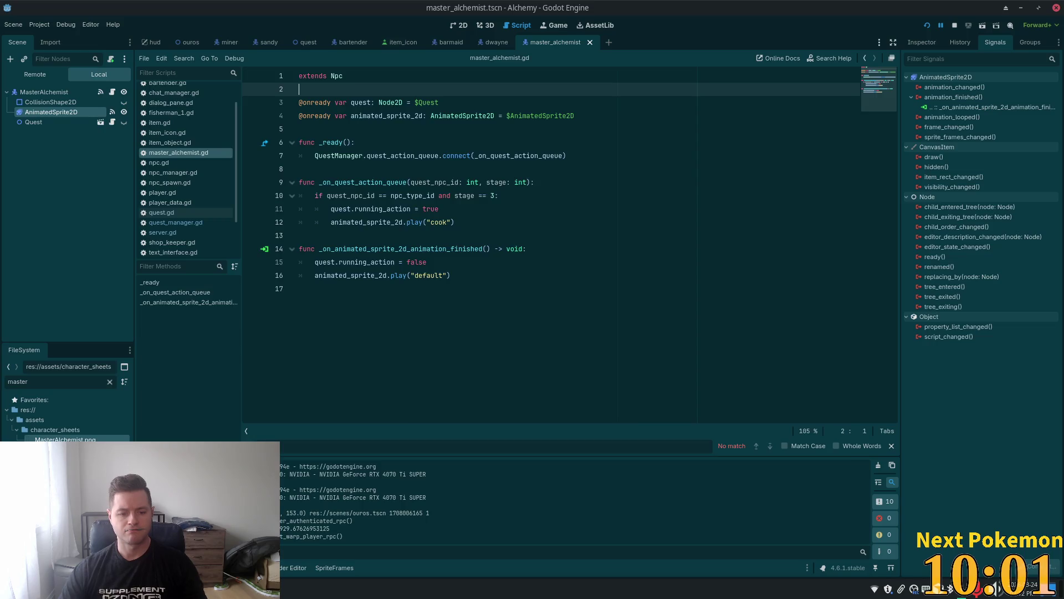
key("alt+Tab")
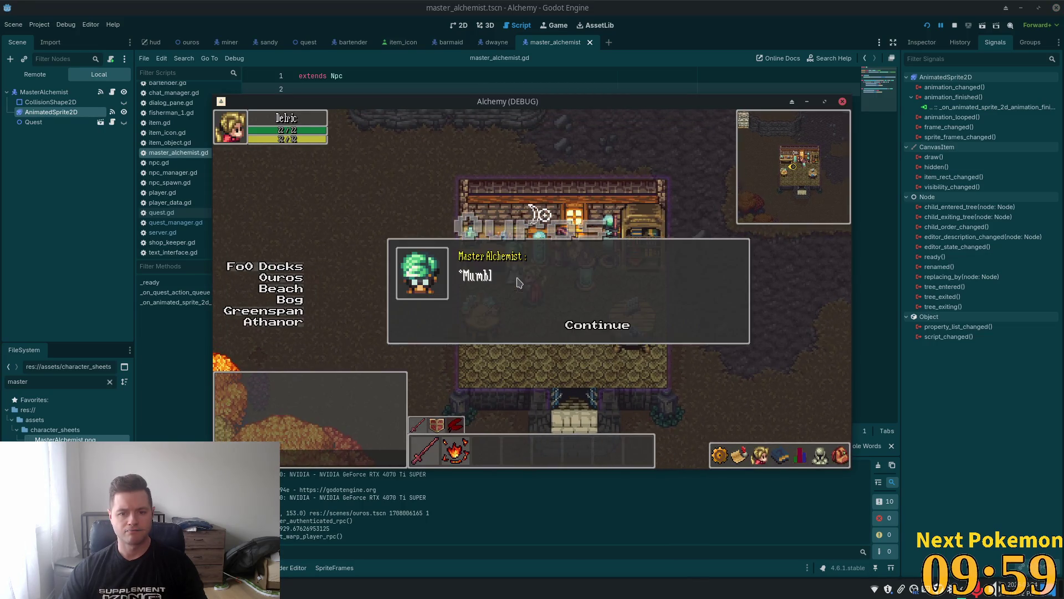
left_click(589, 332)
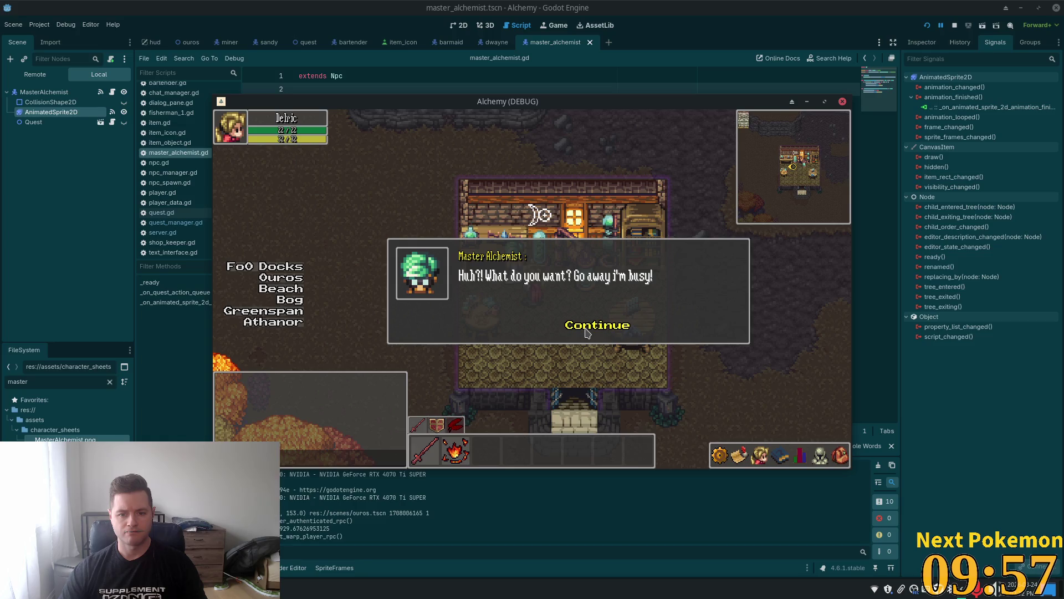
left_click(589, 331)
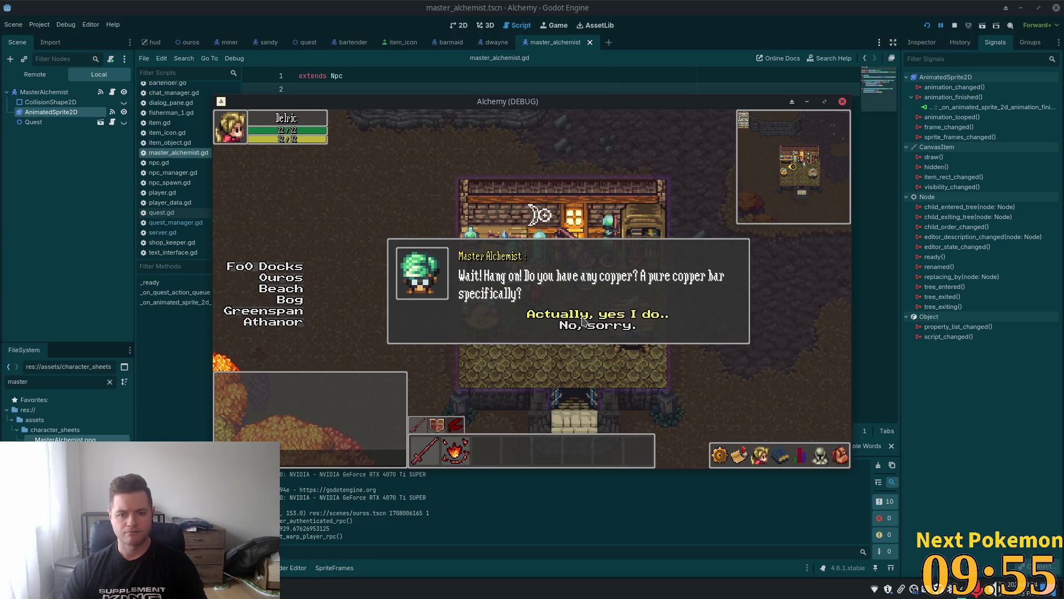
left_click(582, 319)
left_click(583, 326)
Walk out of the shop and inspect the Copper Ore item in the inventory.
key("s")
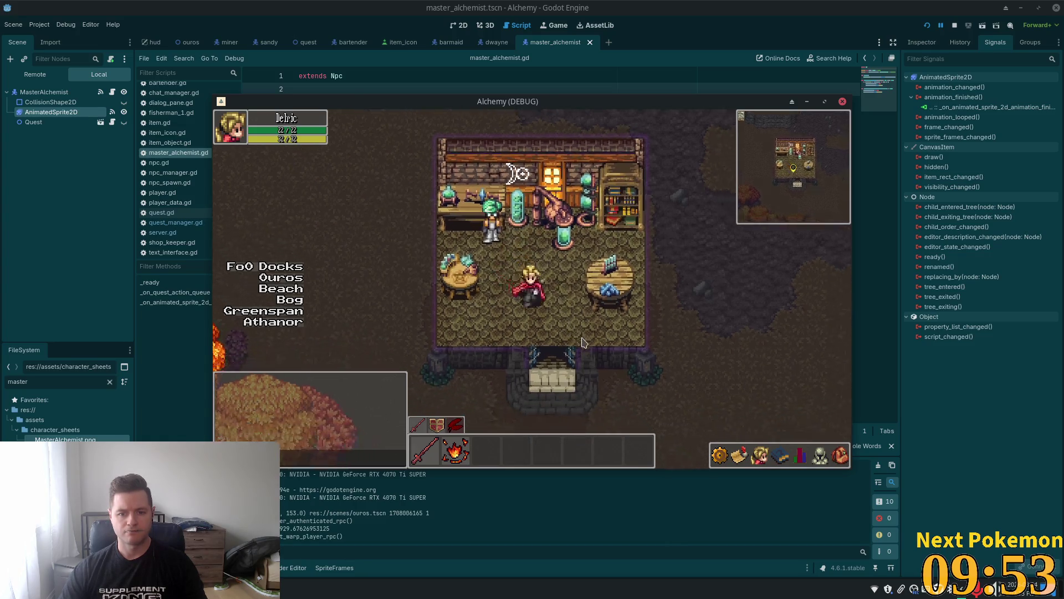
key("d")
key("w")
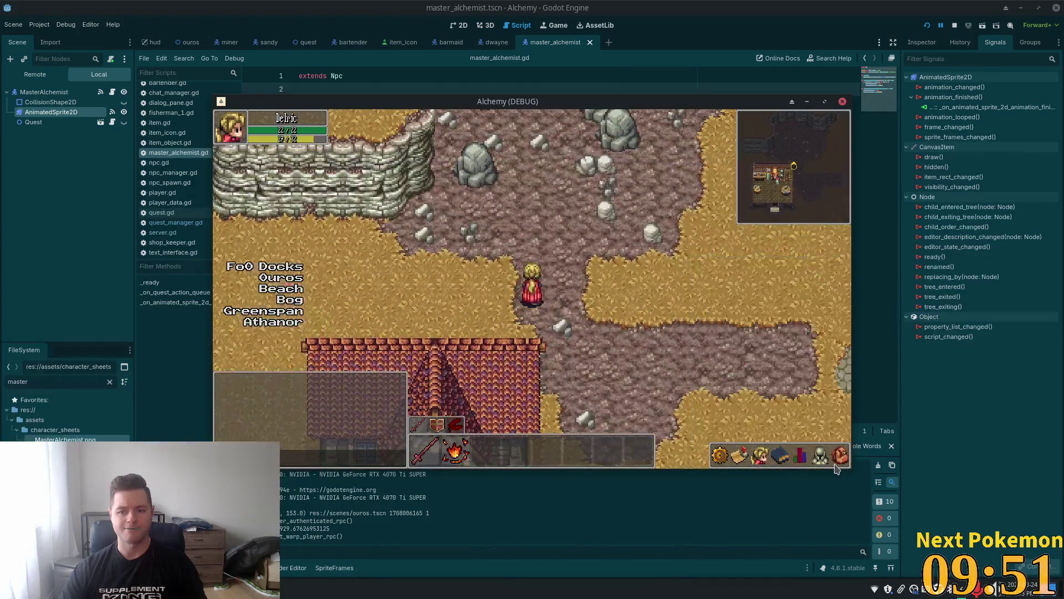
left_click(840, 456)
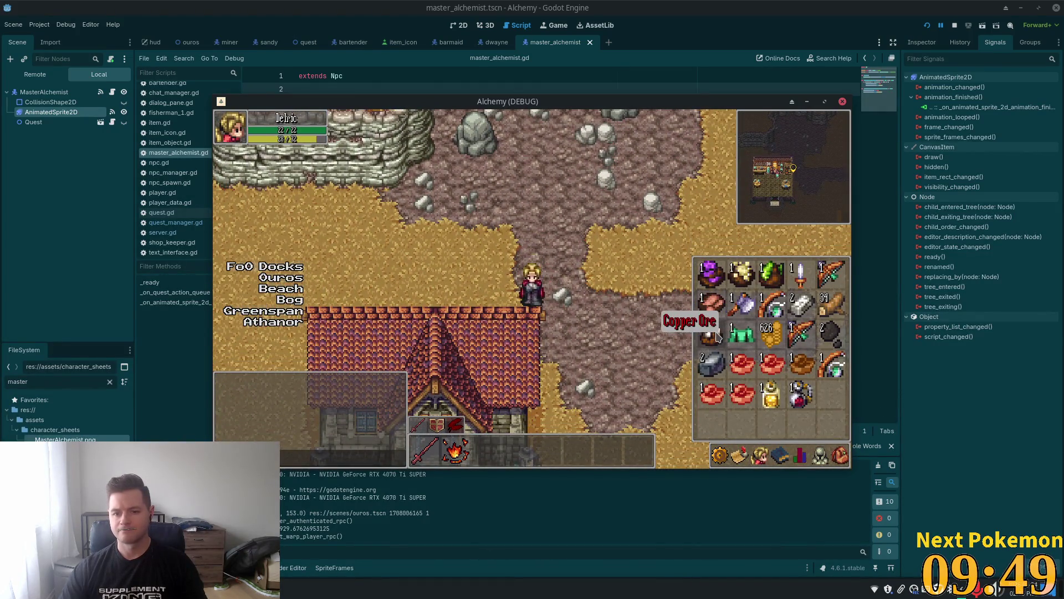
left_click(739, 457)
left_click(778, 456)
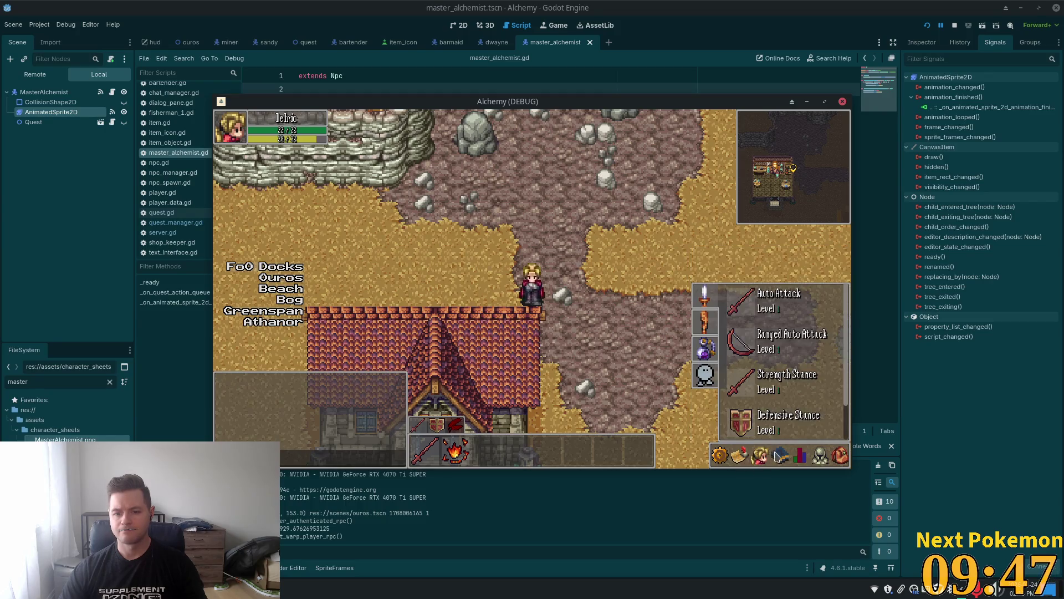
left_click(706, 355)
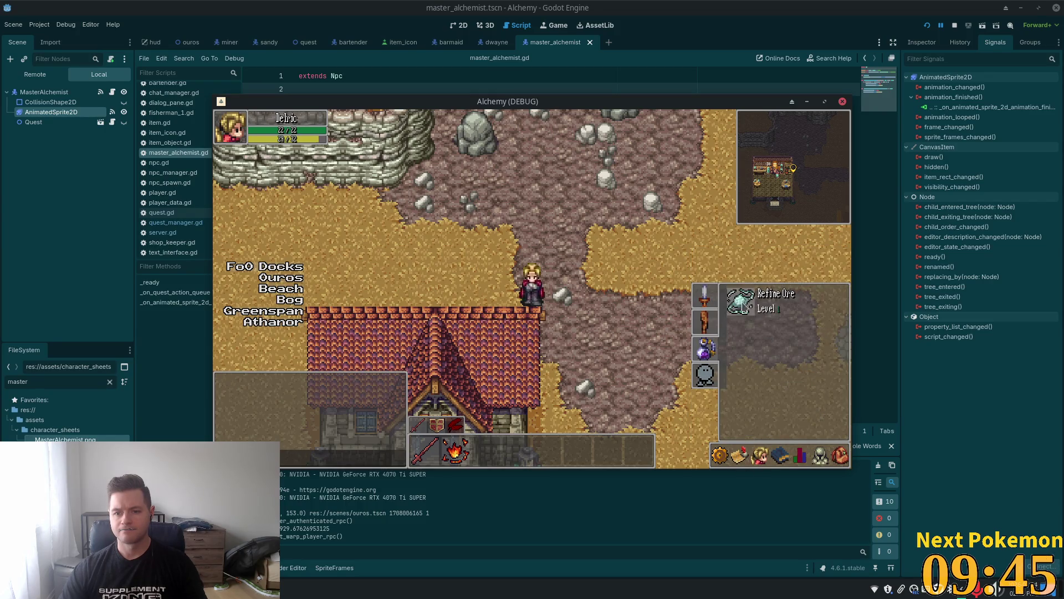
left_click(839, 447)
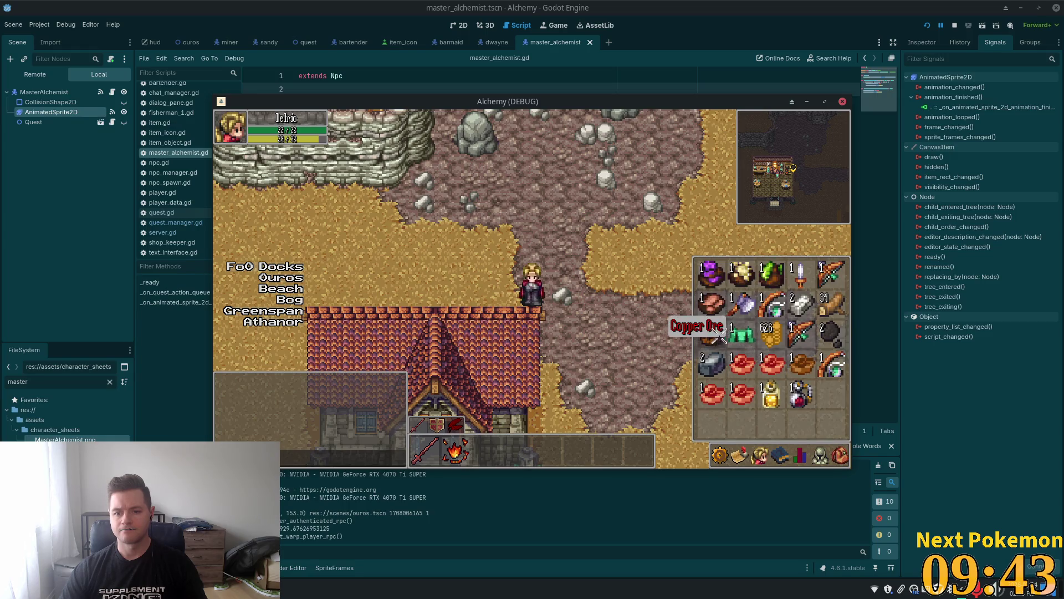
left_click(720, 340)
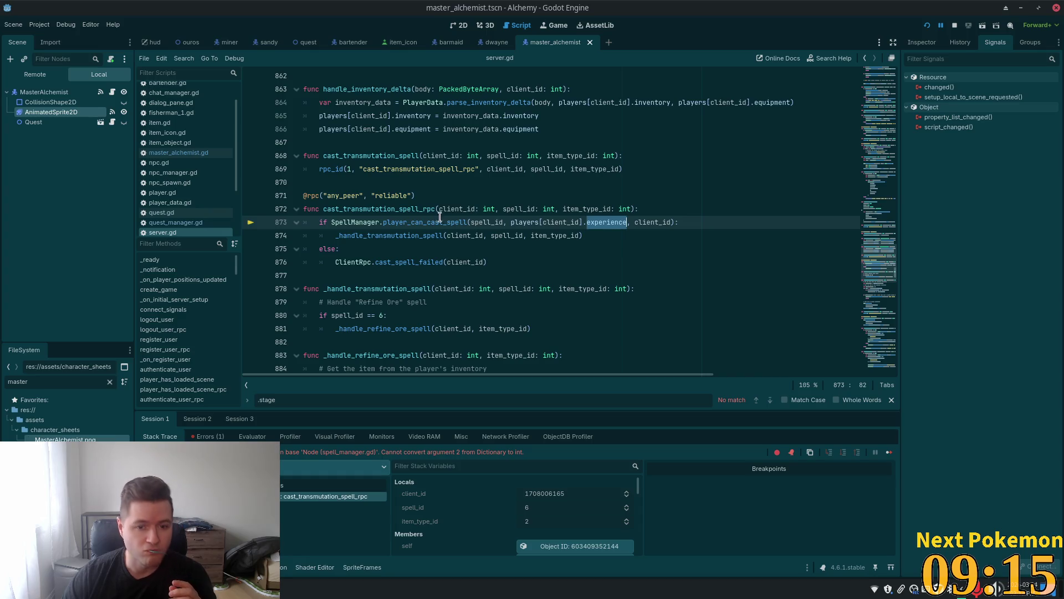
Replace the players[client_id].experience argument in the line 873 player_can_cast_spell call with client_id and save.
double_click(423, 221)
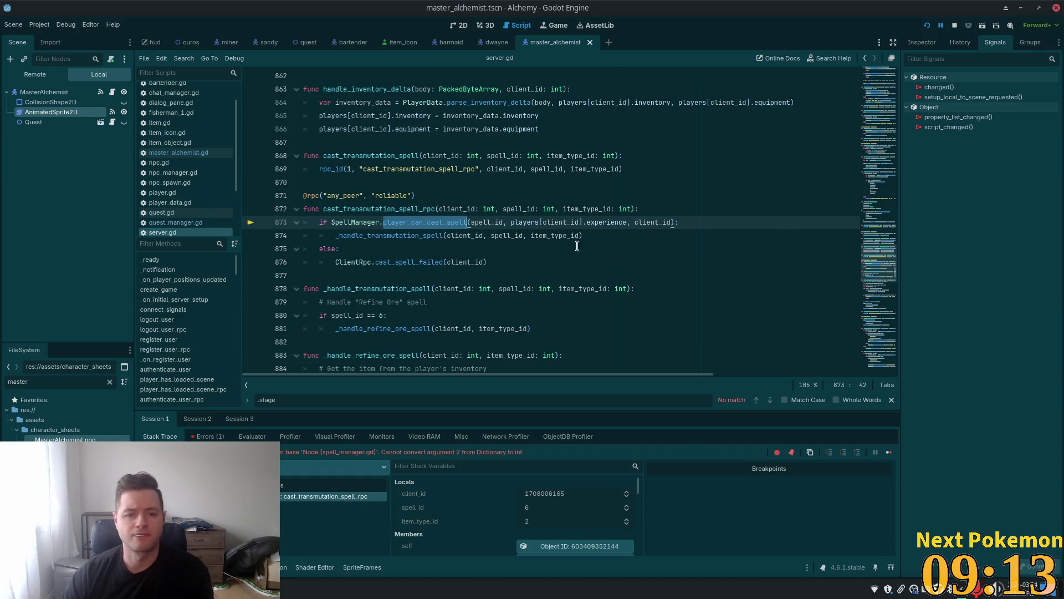
scroll(589, 294, "up", 2)
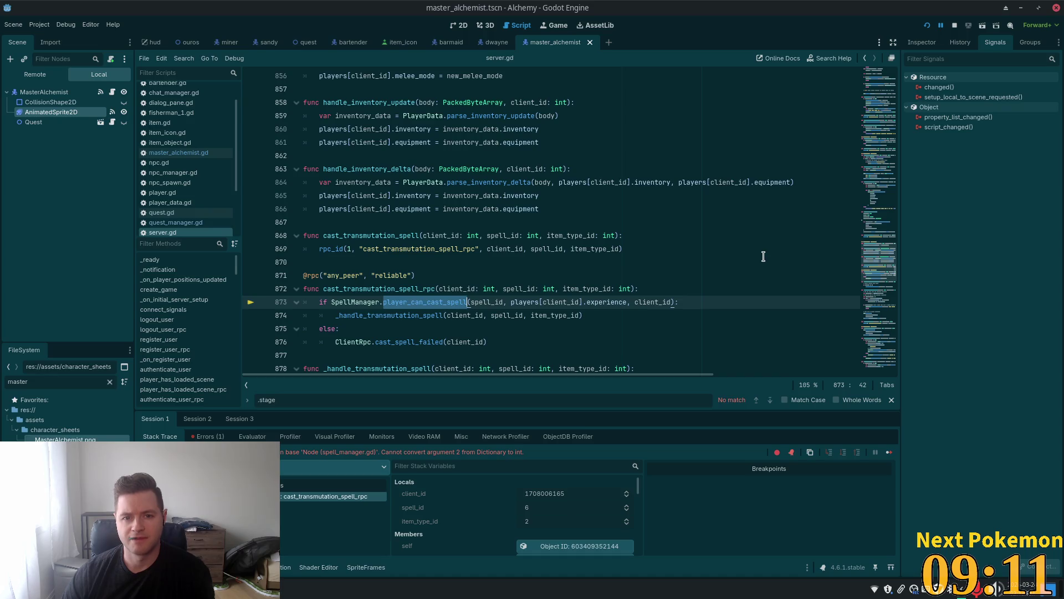
key("ctrl+f")
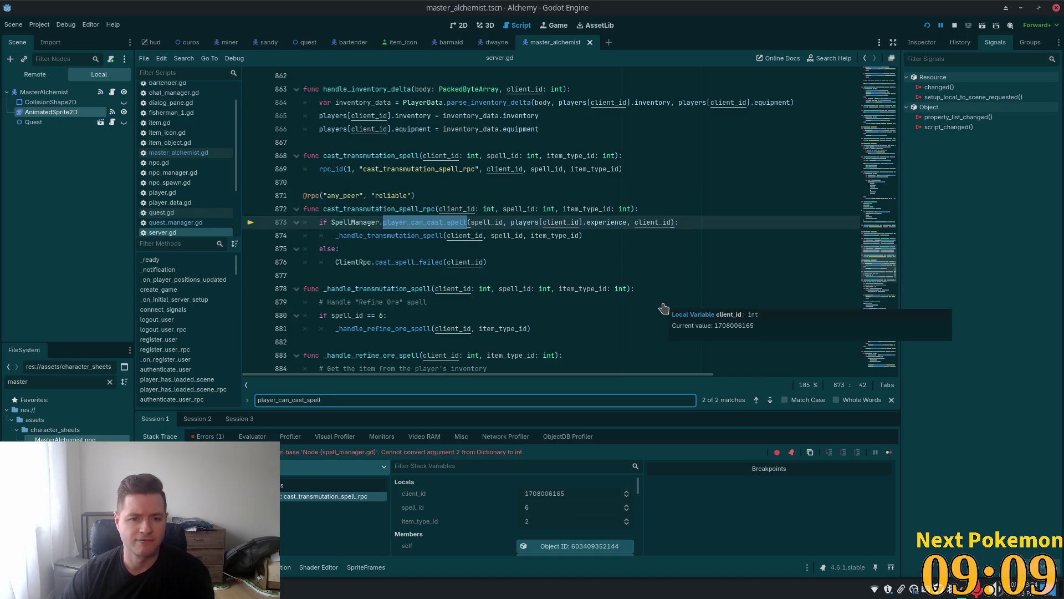
key("Return")
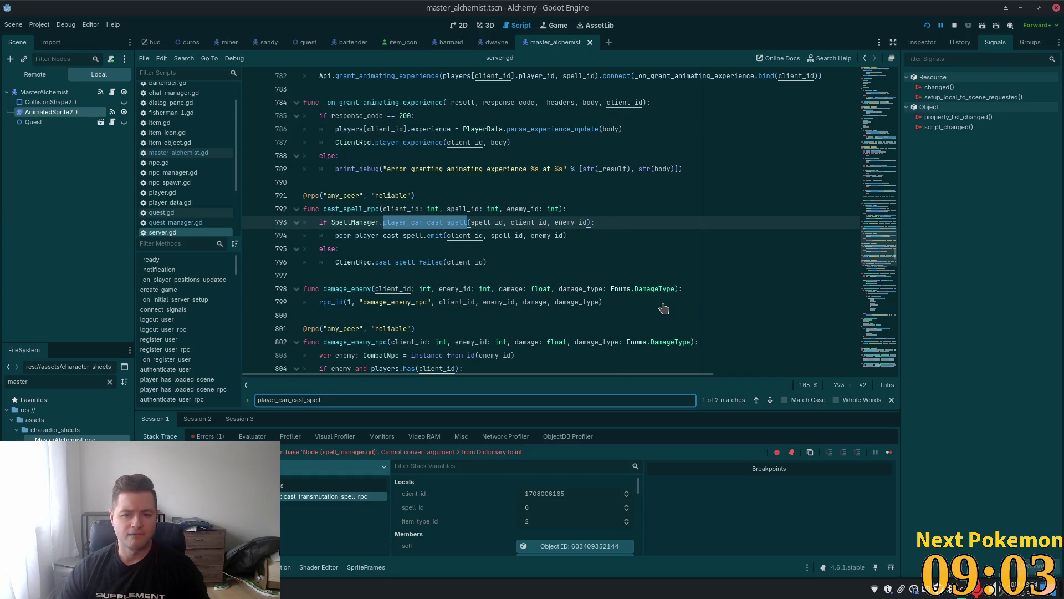
key("Return")
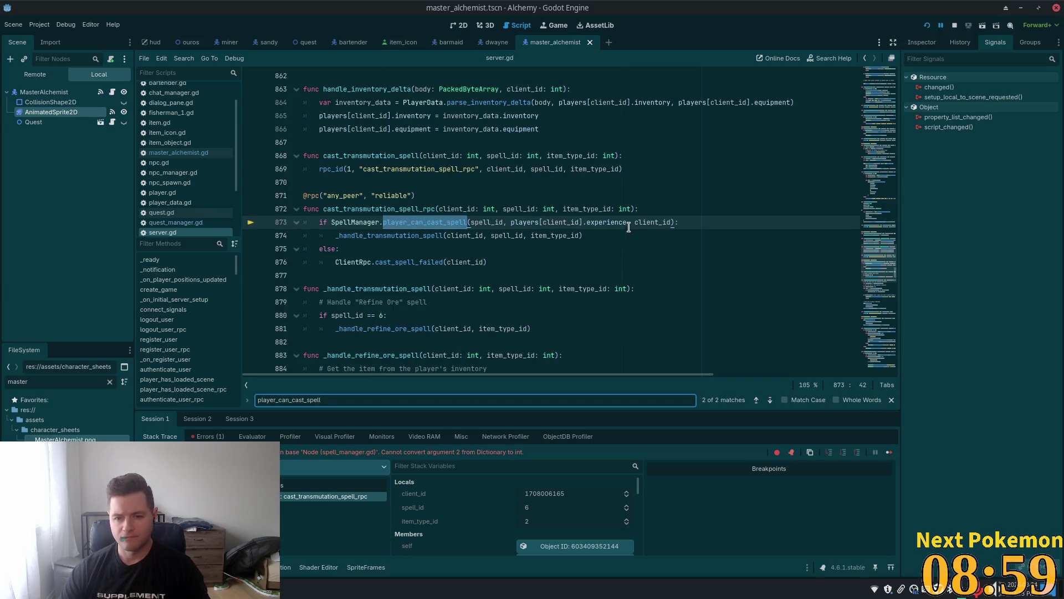
left_click_drag(627, 222, 511, 222)
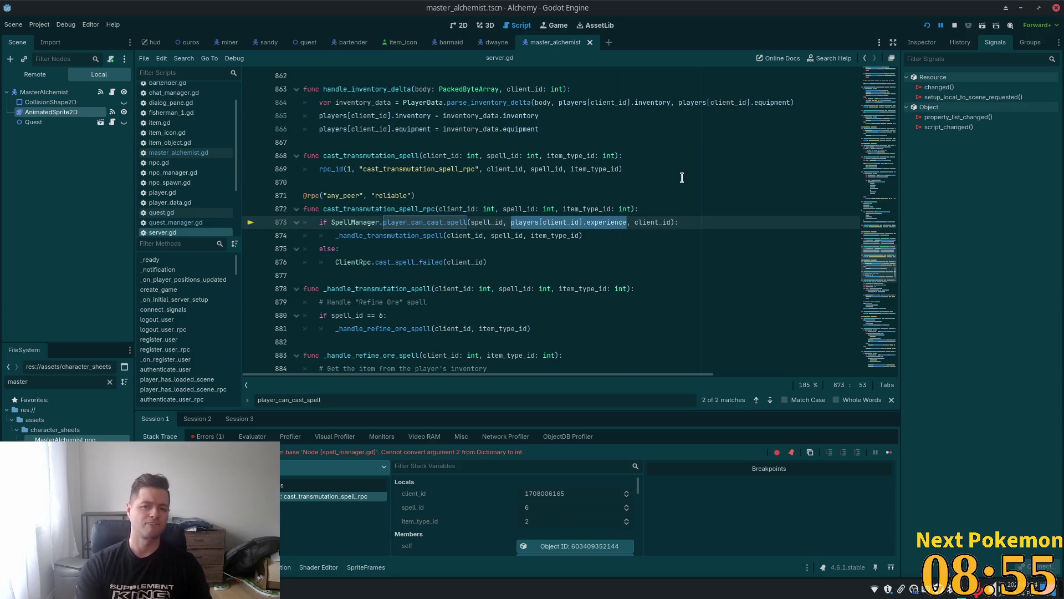
type("client_id")
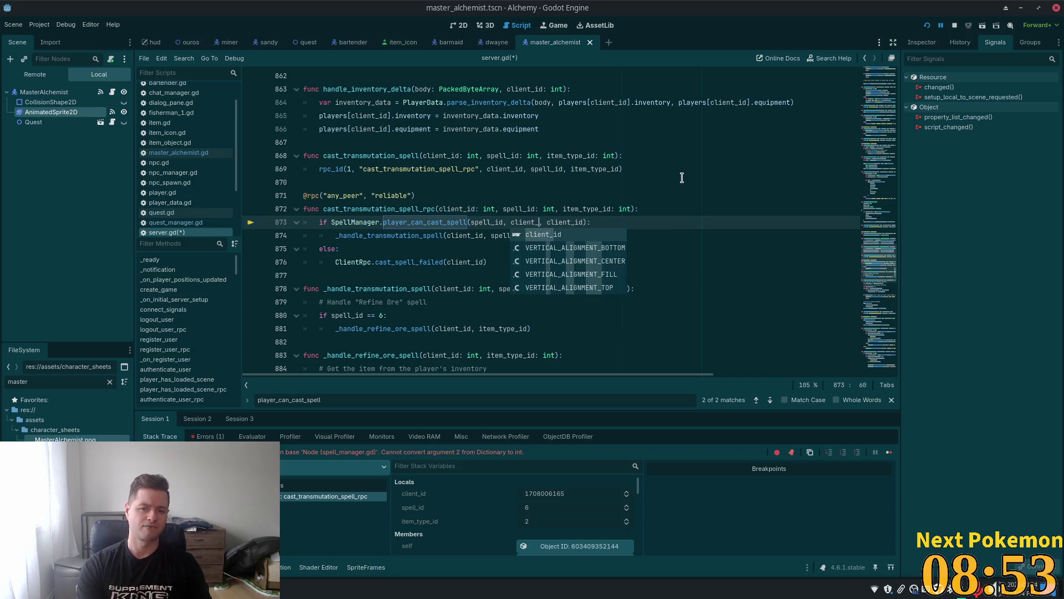
key("ctrl+s")
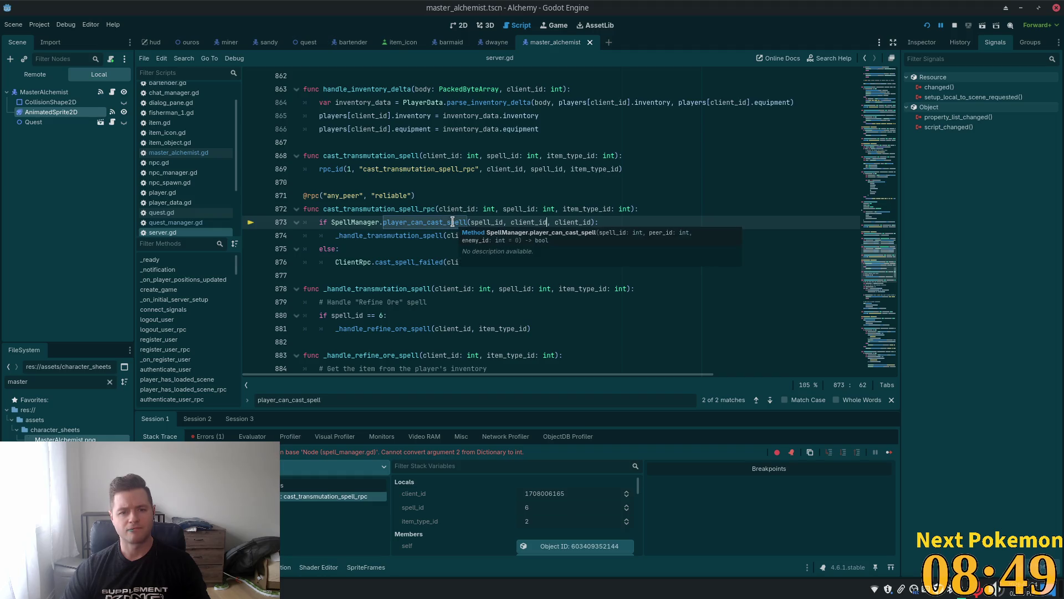
Delete the extra client_id argument from that call, save server.gd, and relaunch the game.
double_click(452, 222)
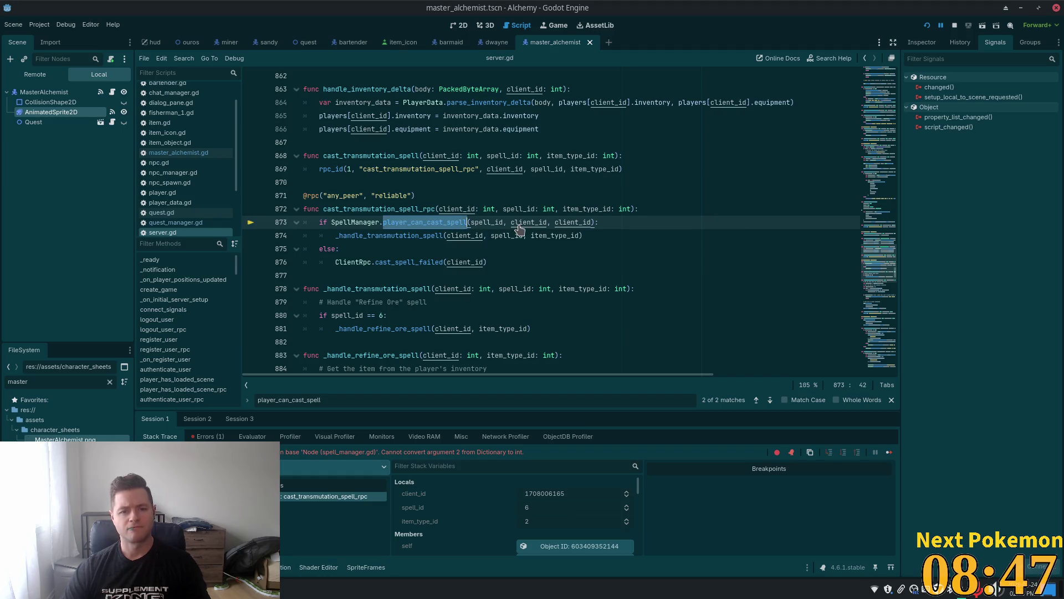
key("ctrl+f")
key("Return")
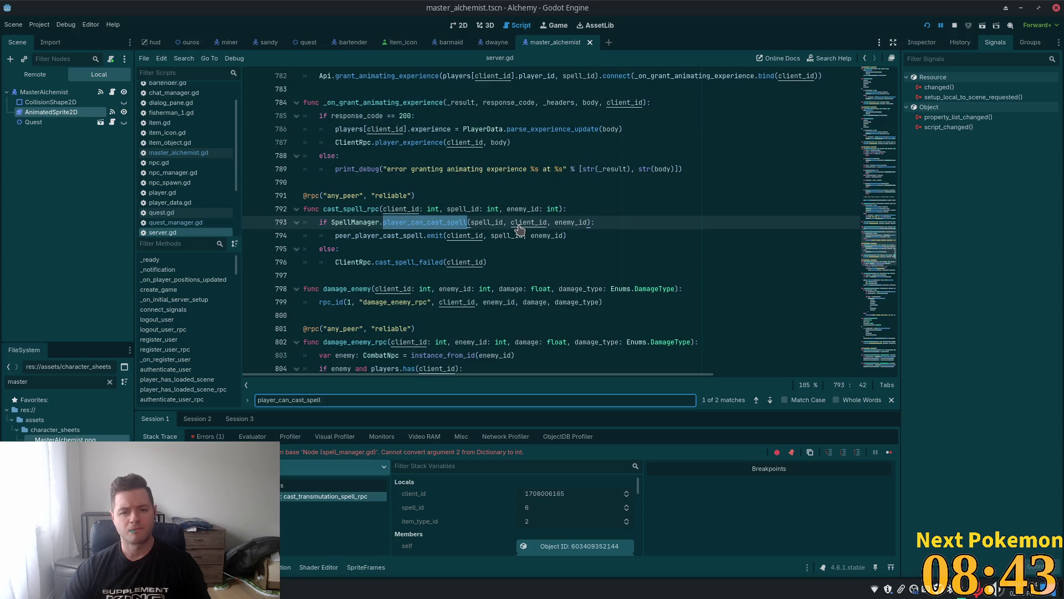
key("Return")
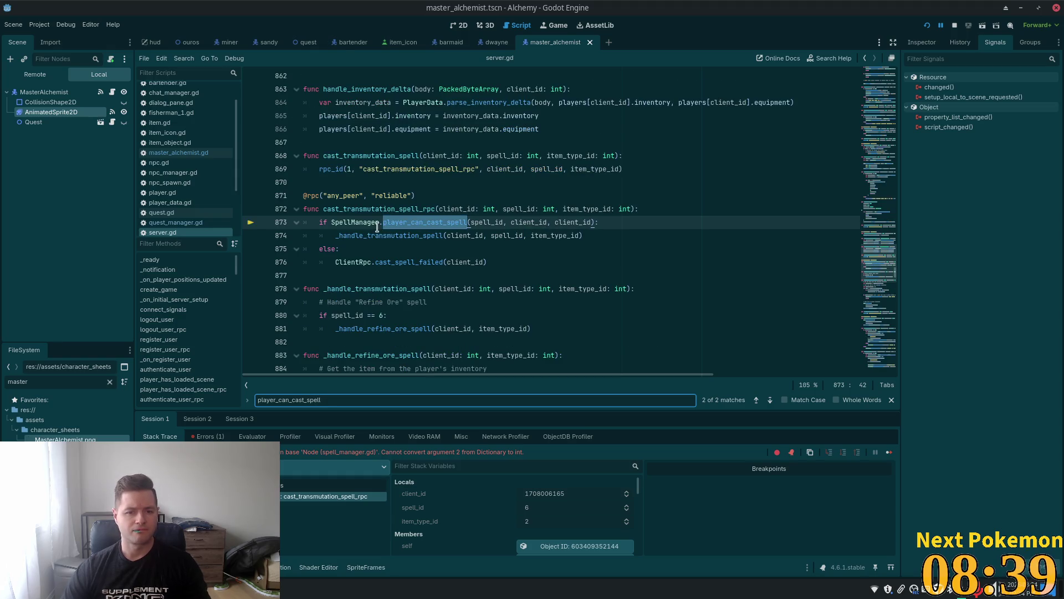
mouse_move(406, 219)
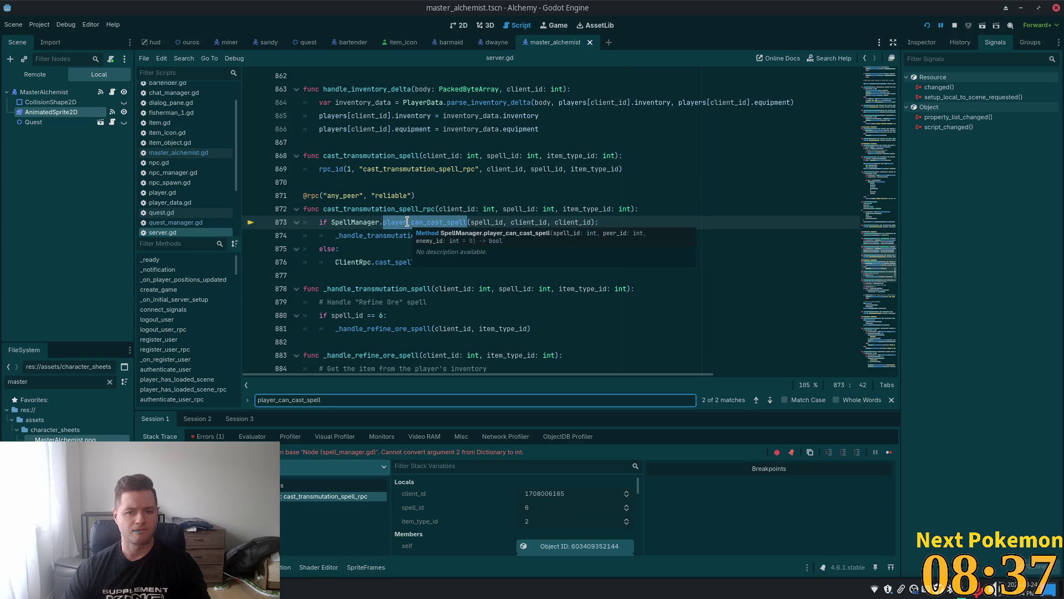
left_click(587, 223)
key("BackSpace")
key("BackSpace")
key("BackSpace")
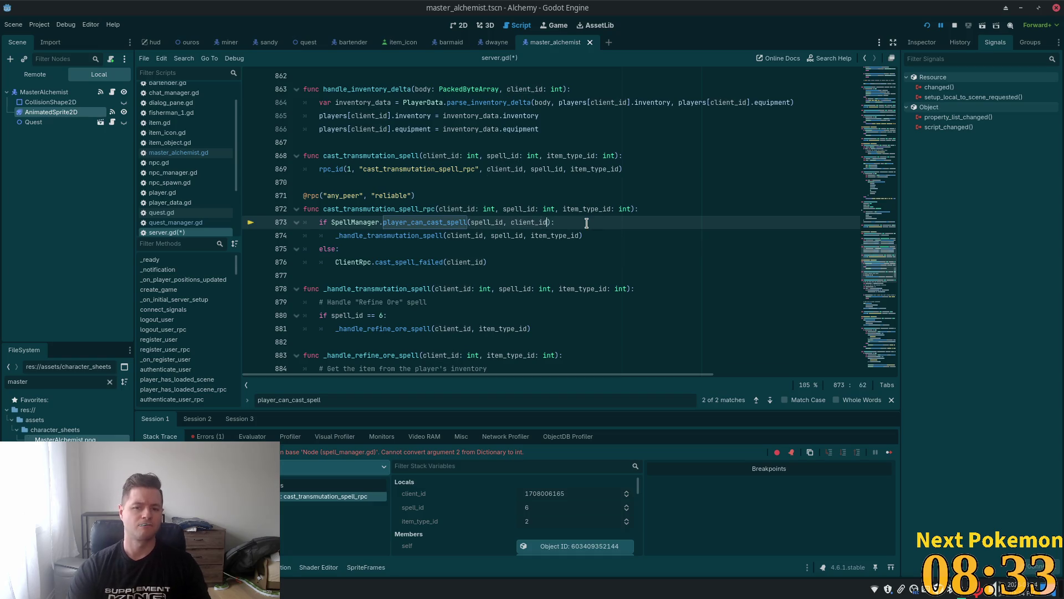
key("ctrl+s")
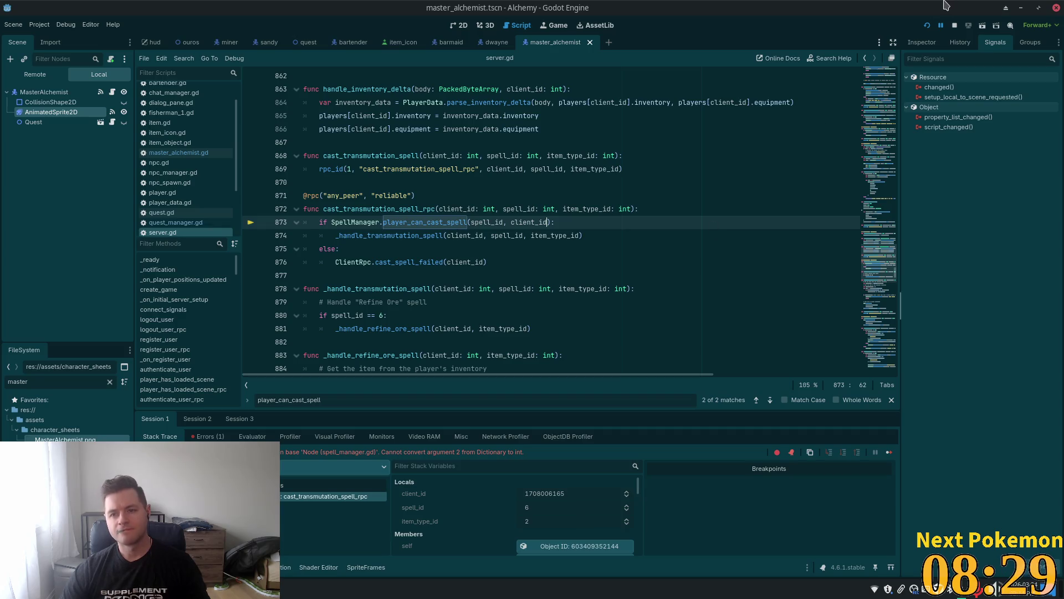
left_click(929, 26)
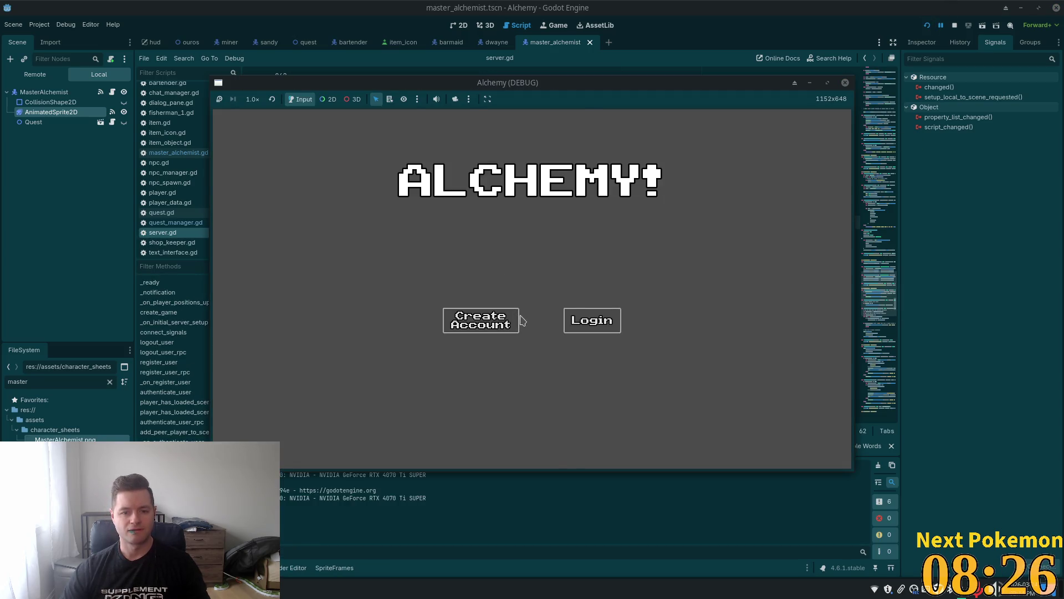
Log in and cast the Refine Ore transmutation from the skills panel on an inventory item.
left_click(589, 326)
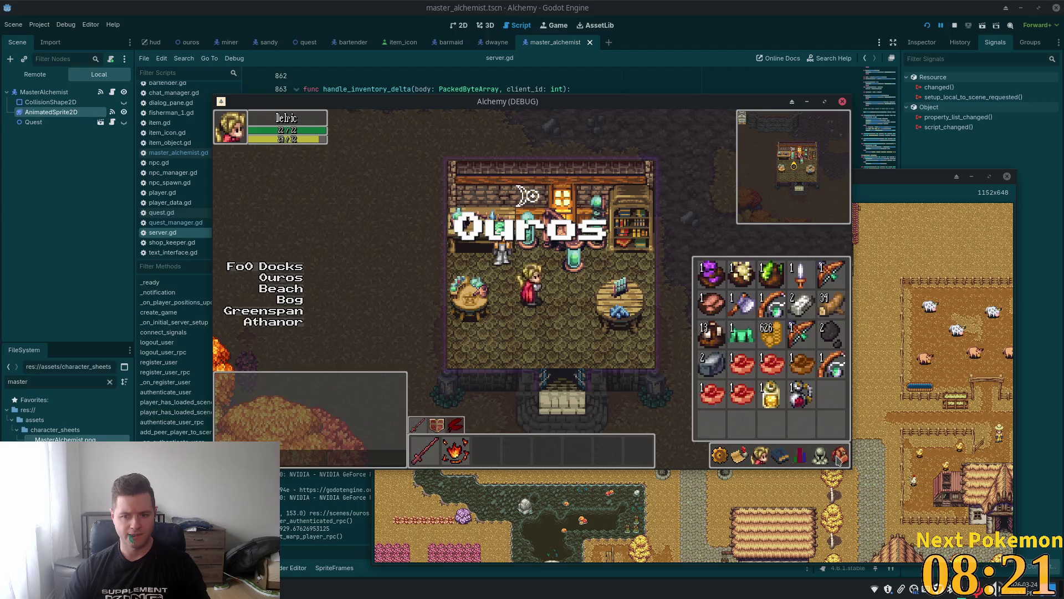
left_click(804, 456)
left_click(706, 348)
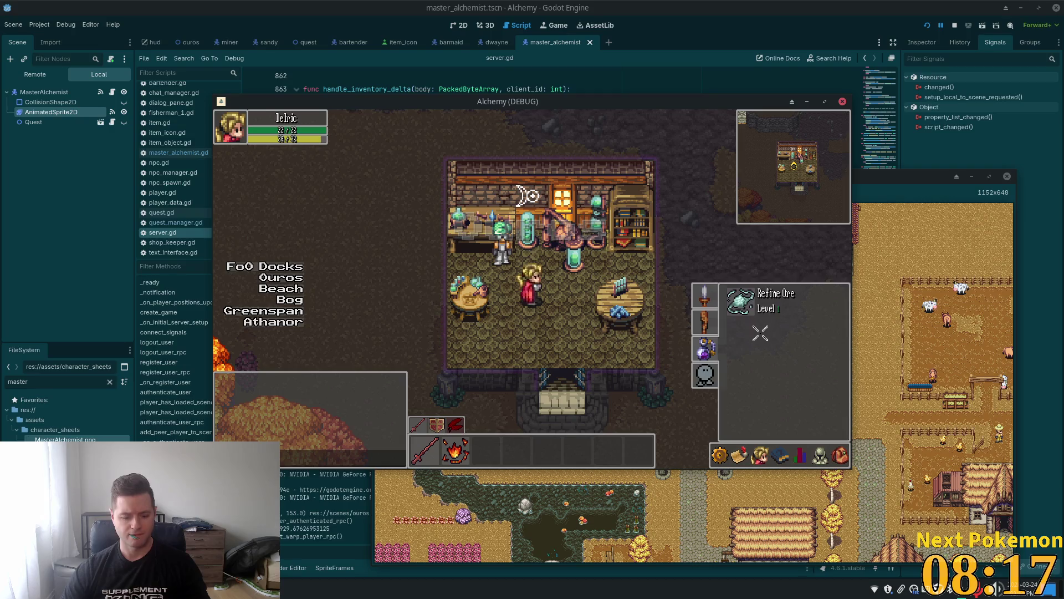
key("i")
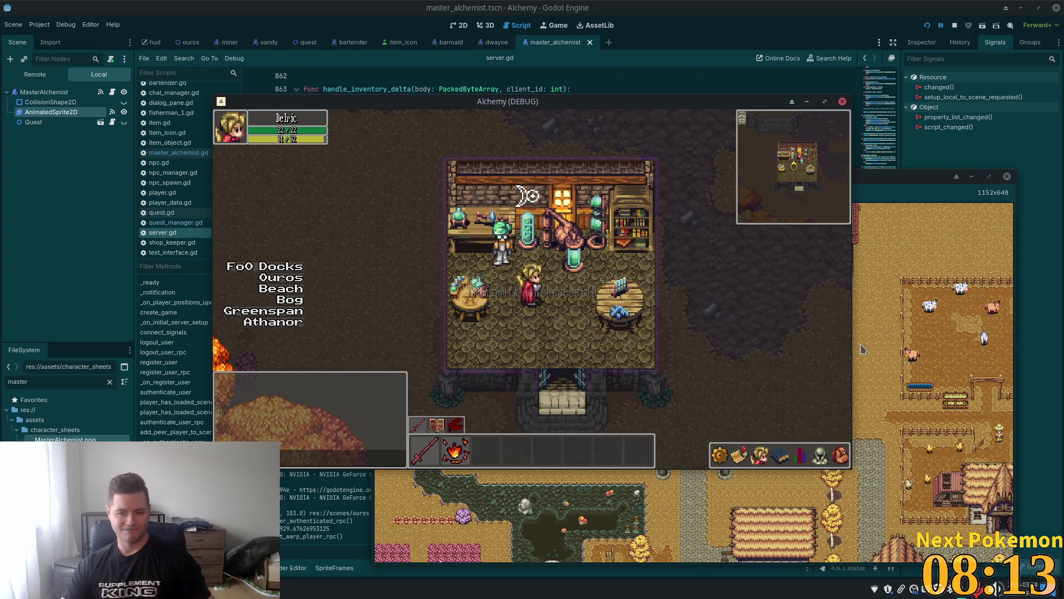
key("i")
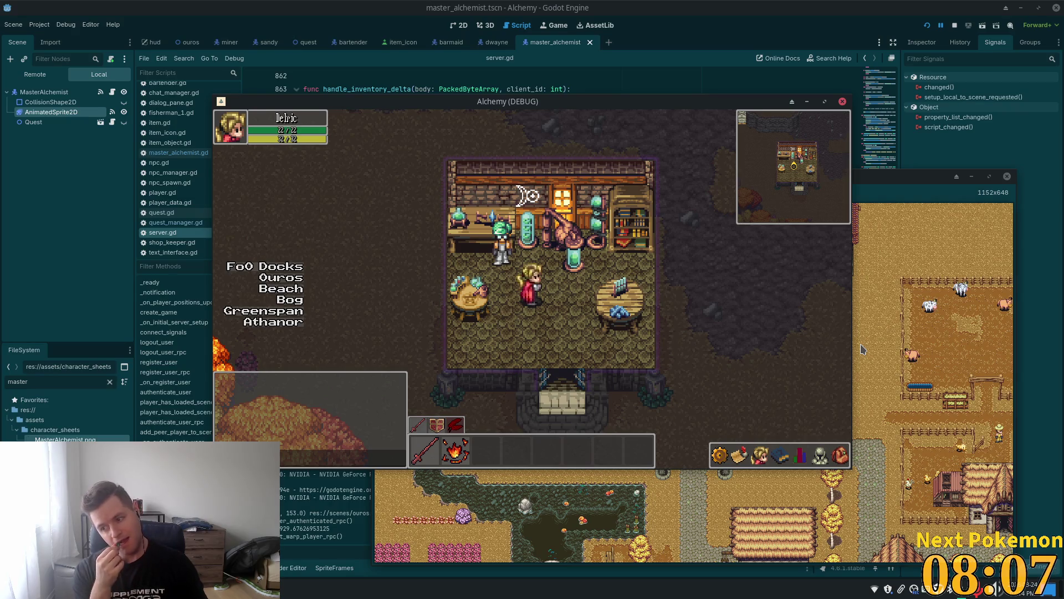
left_click(524, 271)
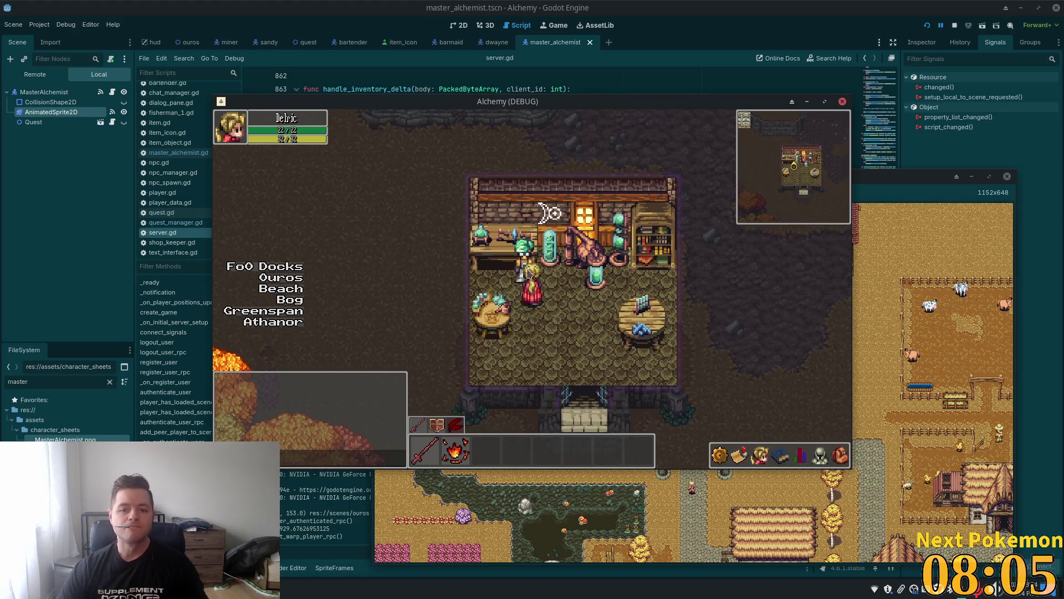
Hand the copper bar to the Master Alchemist and advance the dialog until Quest Completed appears.
left_click(623, 329)
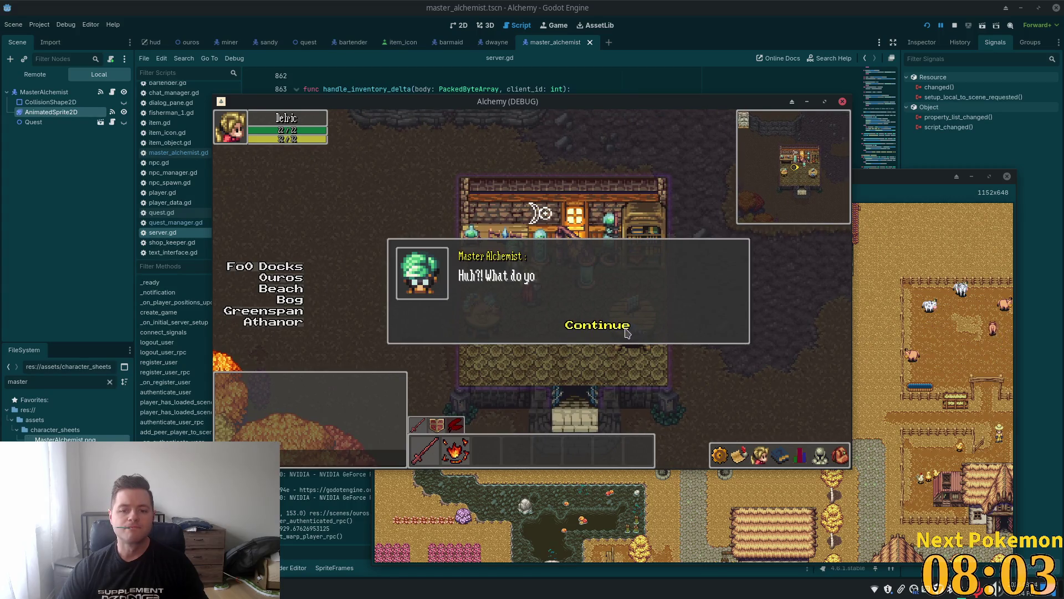
left_click(612, 316)
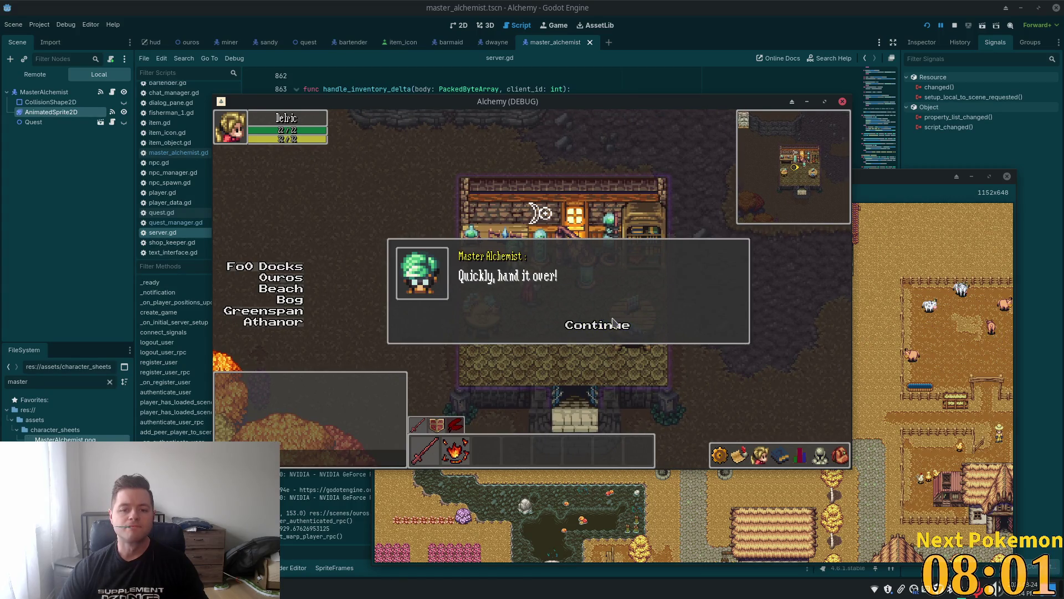
left_click(612, 325)
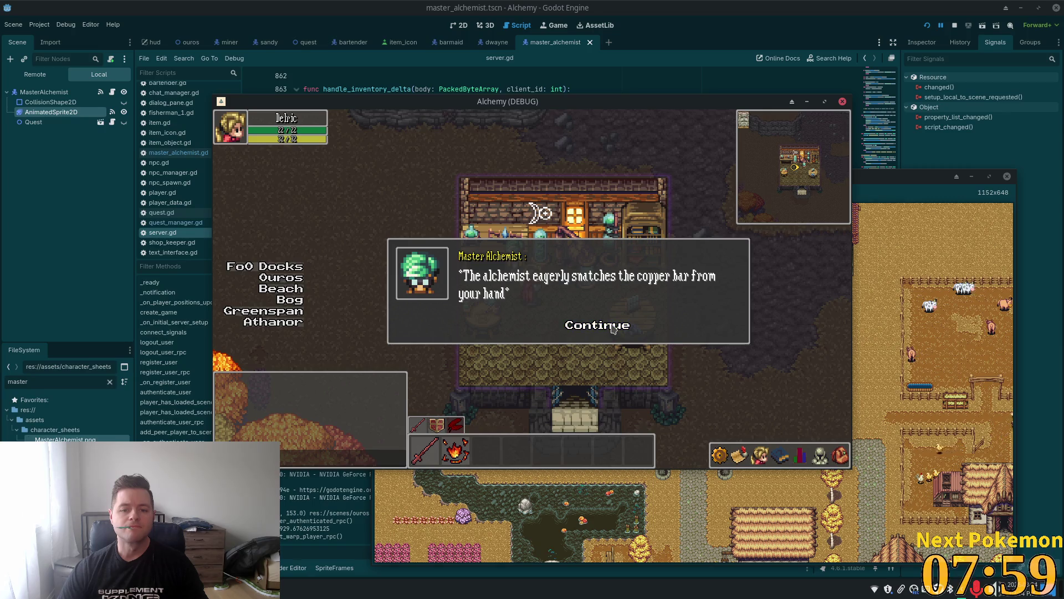
left_click(613, 326)
left_click(612, 326)
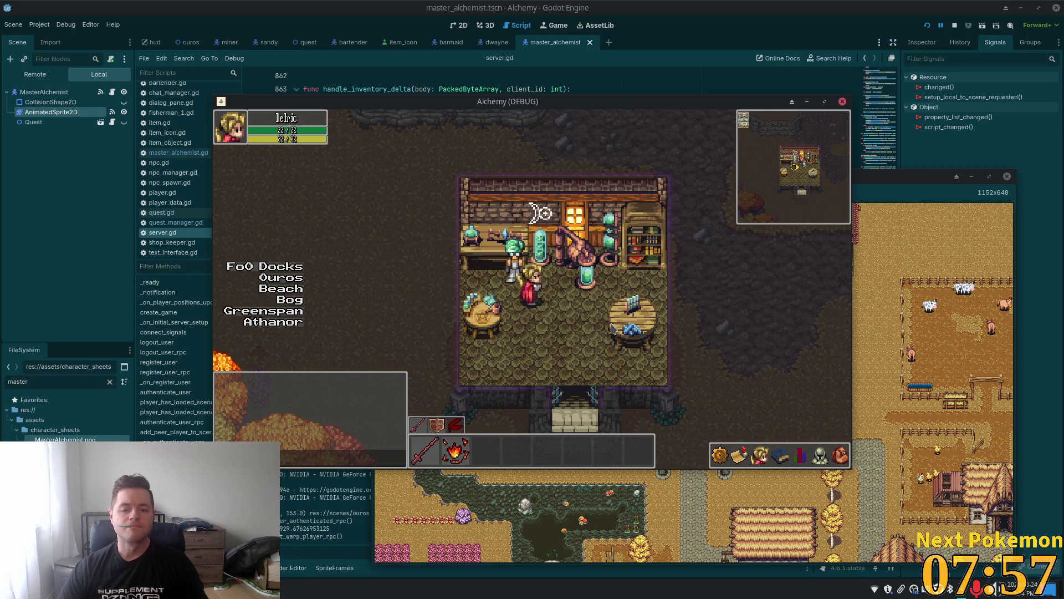
key("d")
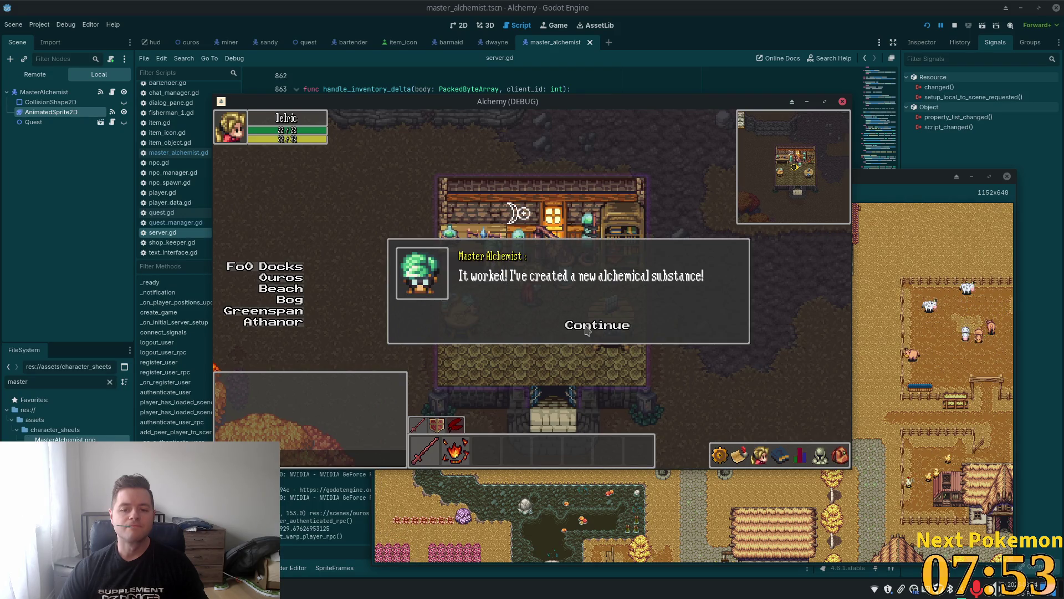
left_click(585, 336)
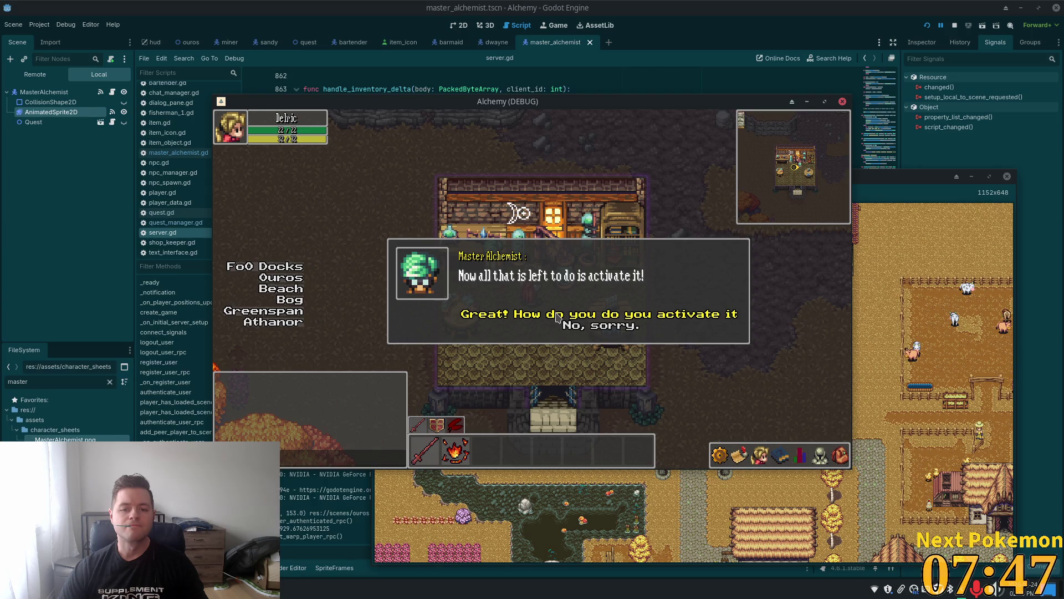
left_click(556, 316)
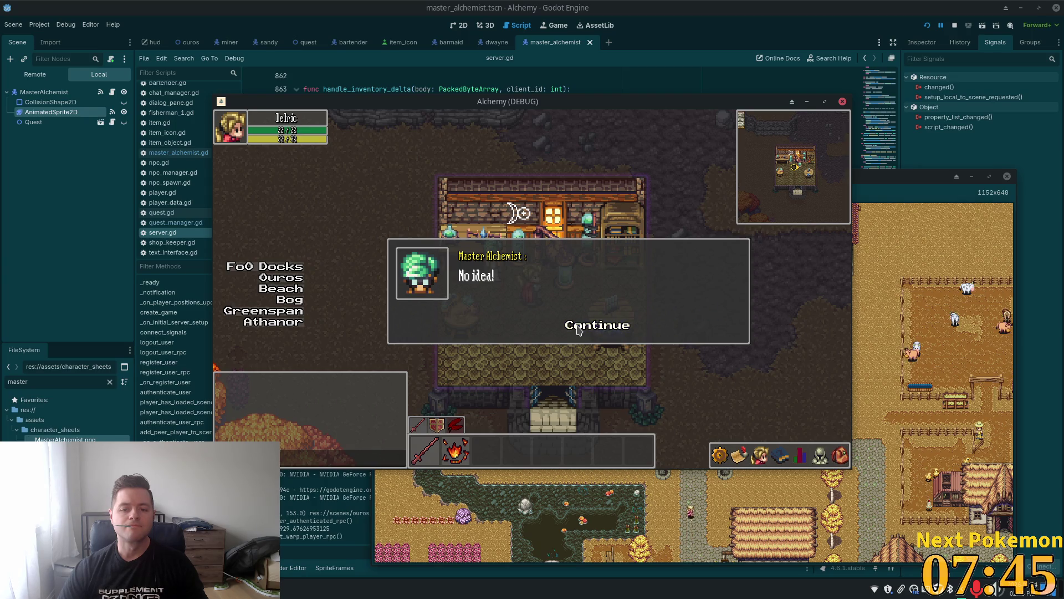
left_click(580, 324)
left_click(538, 354)
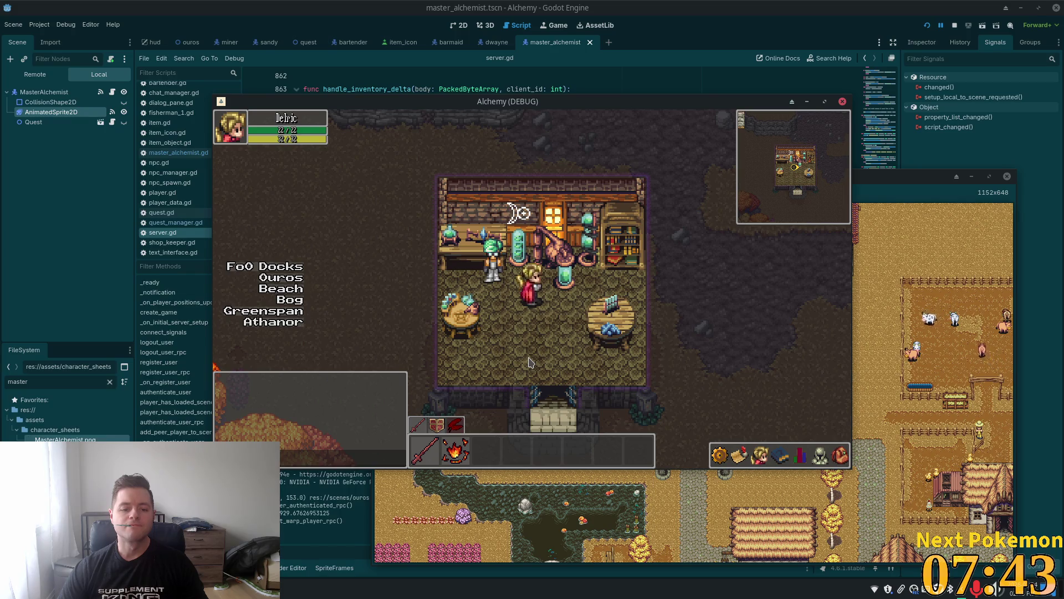
Return to the editor and switch to master_alchemist.gd in the code editor.
left_click(710, 31)
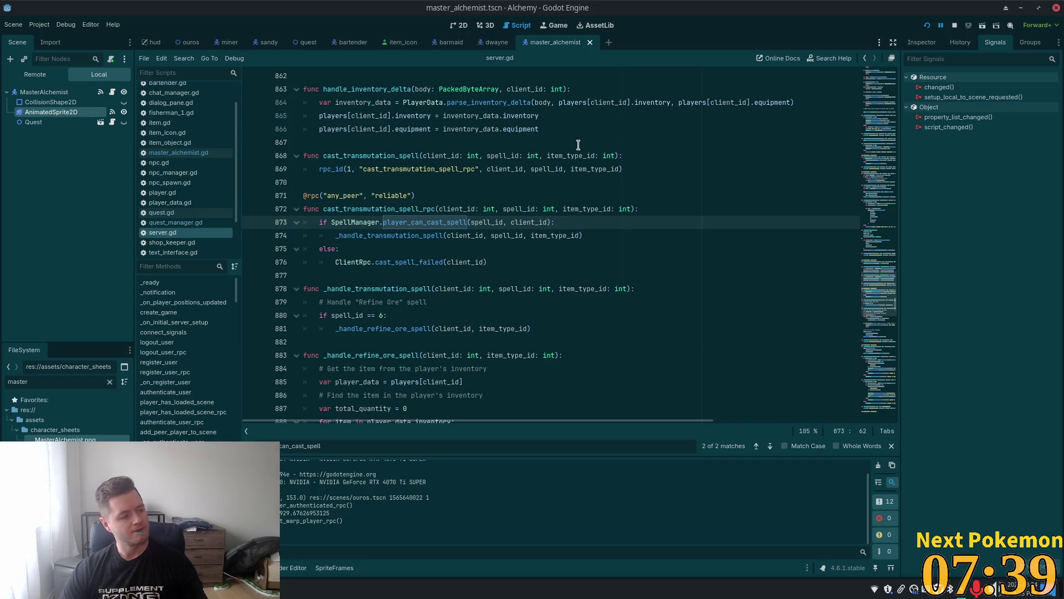
scroll(562, 204, "up", 10)
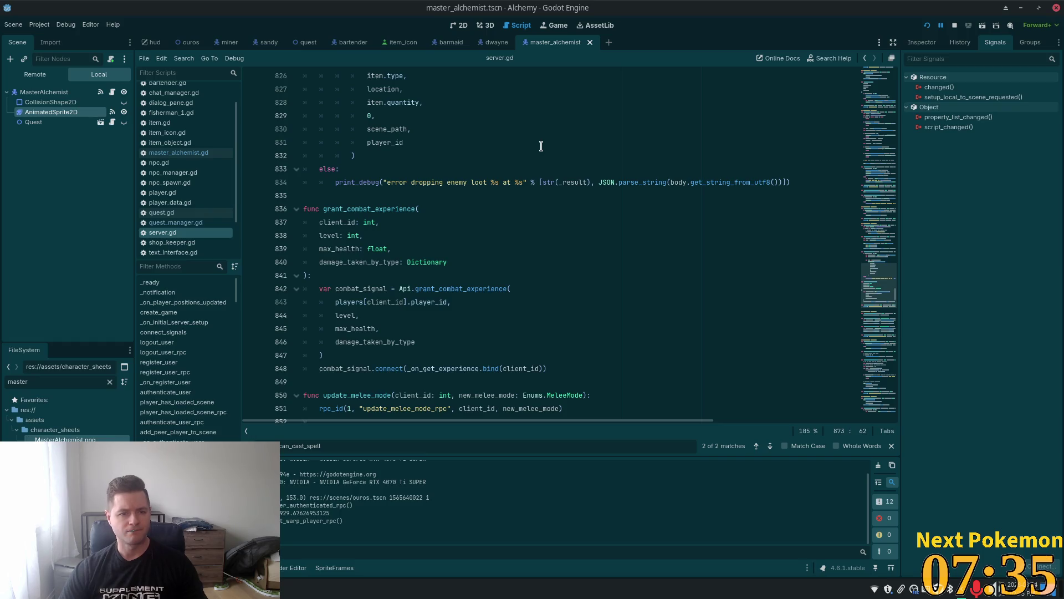
key("alt+Tab")
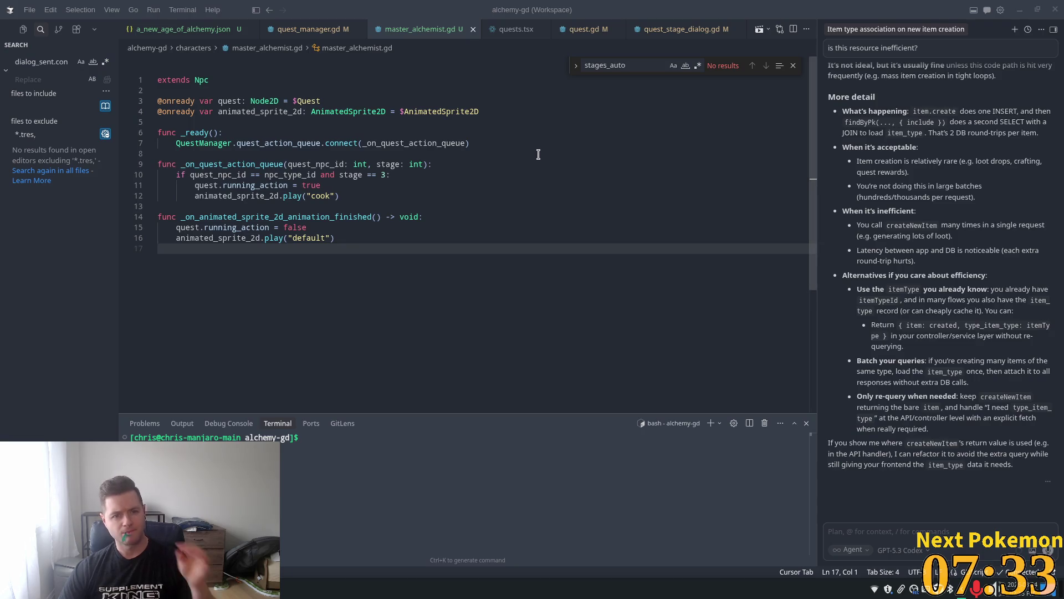
Add a print of the quest npc id and stage at the top of _on_quest_action_queue.
left_click(477, 121)
mouse_move(449, 145)
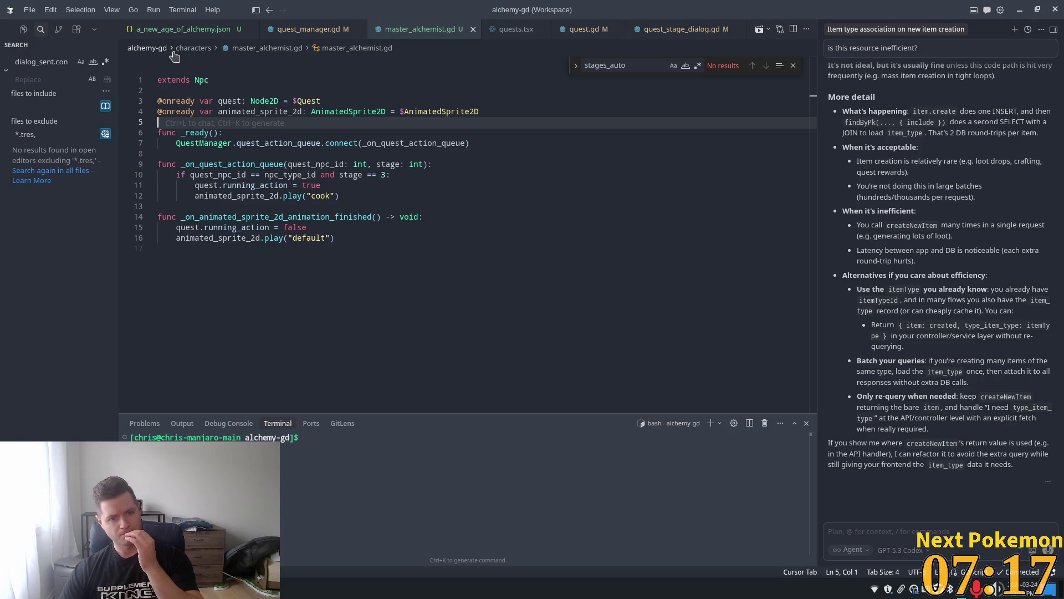
left_click(449, 171)
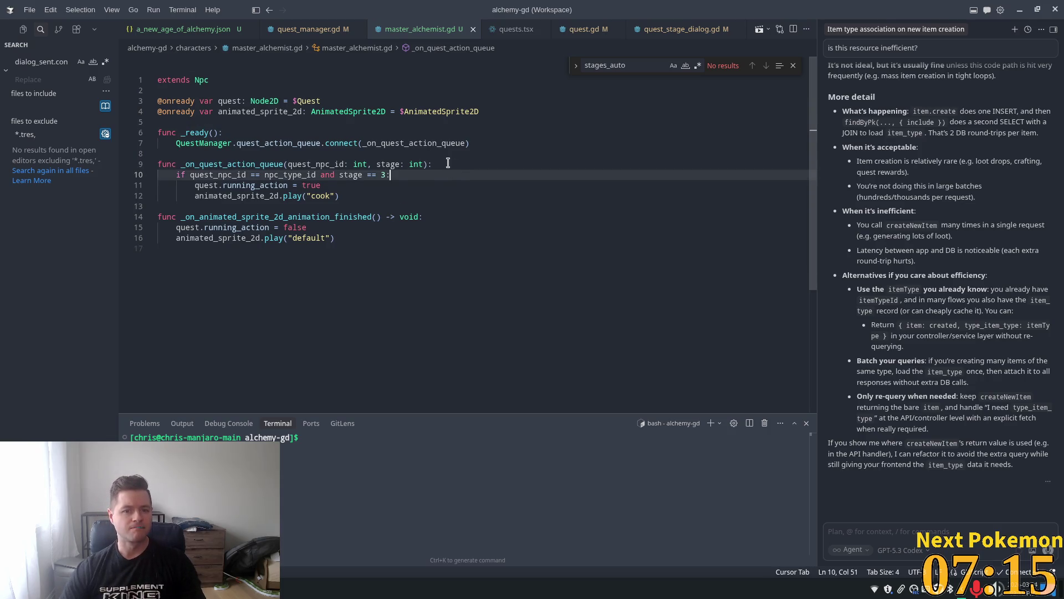
key("Return")
type("prin")
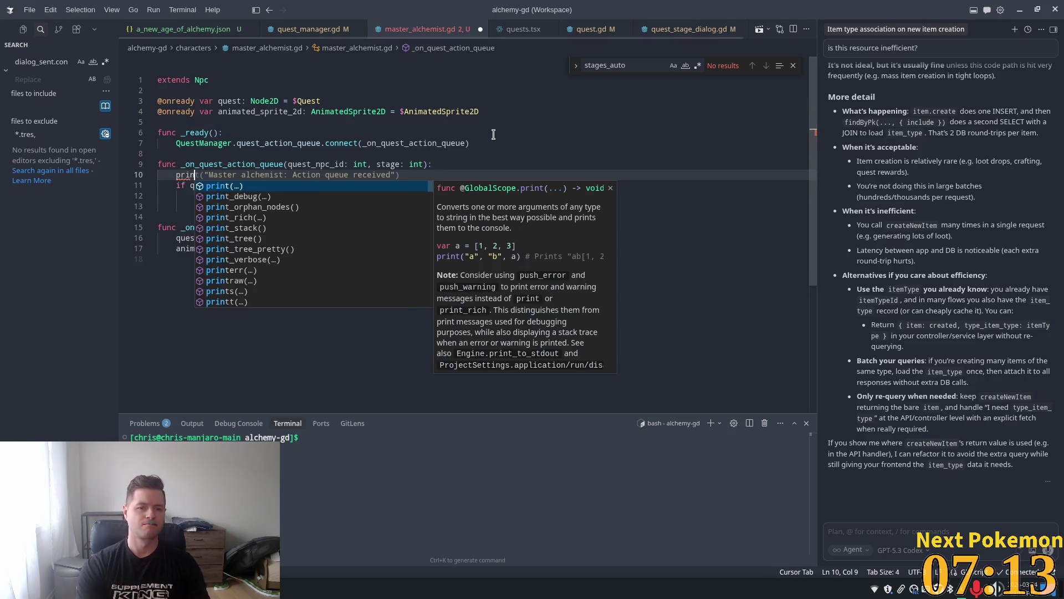
type("t(")
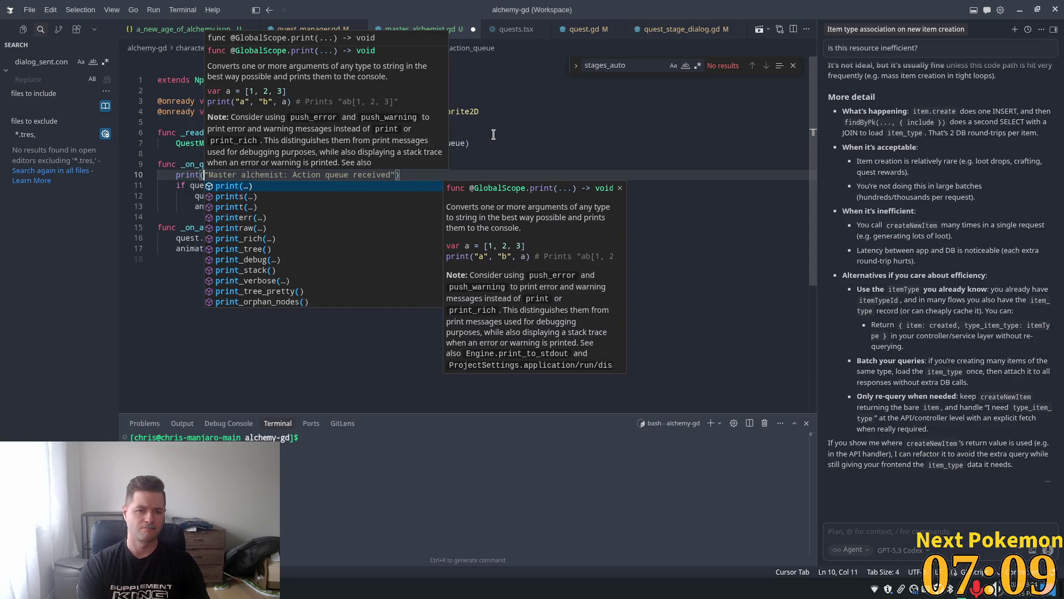
key("Right")
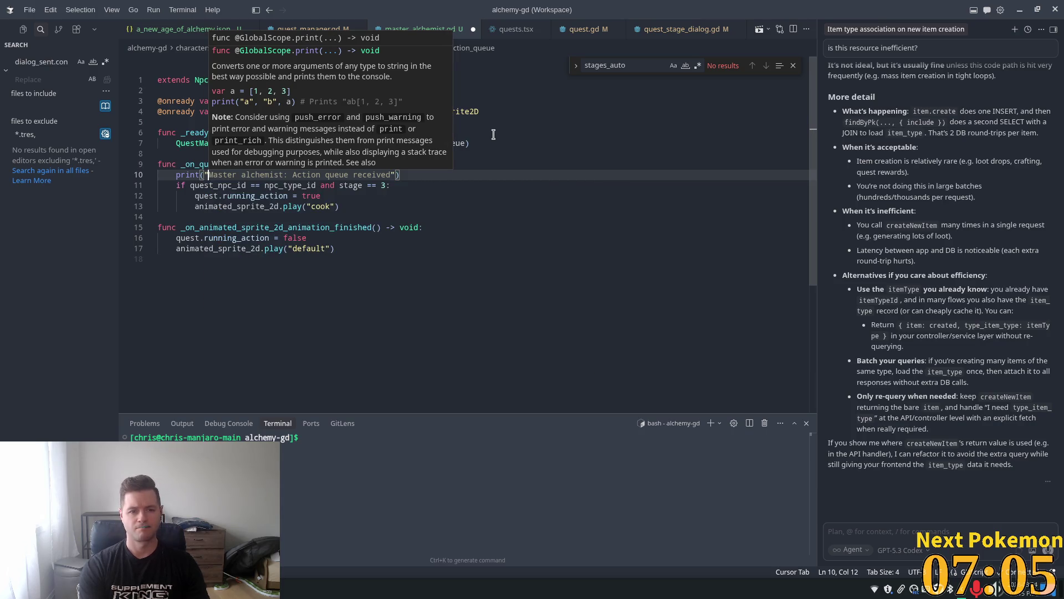
key("ctrl+Delete")
key("ctrl+Delete")
key("ctrl+Delete")
type("qies")
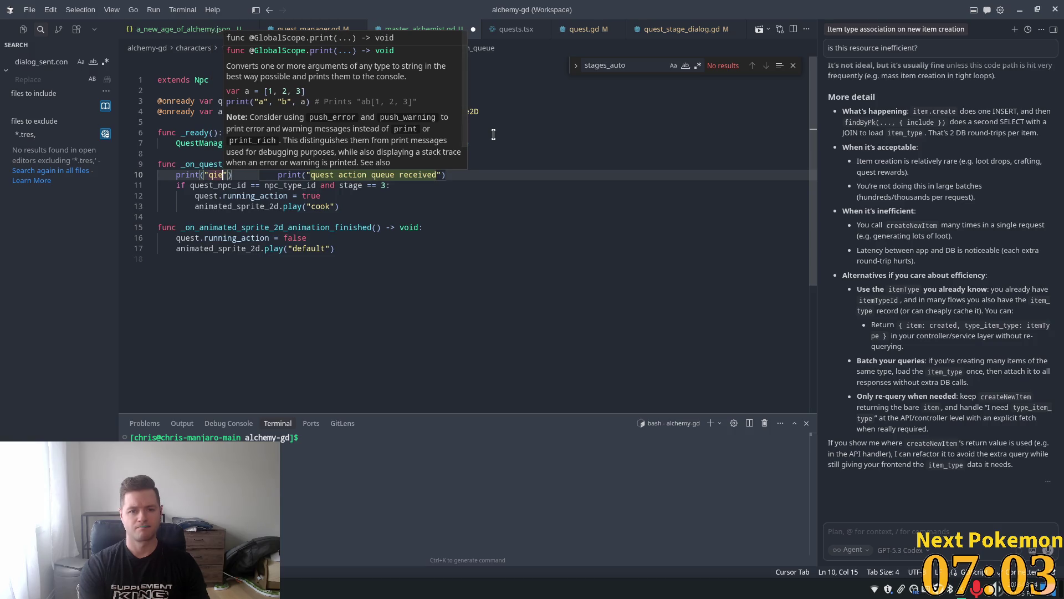
key("BackSpace")
key("BackSpace")
key("BackSpace")
type("uest_")
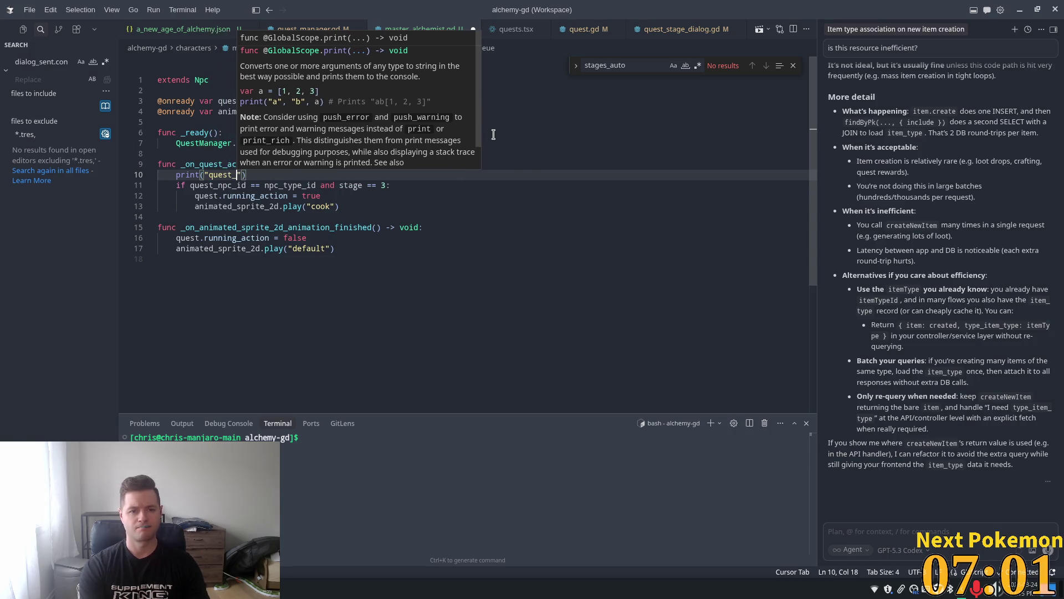
type("npc")
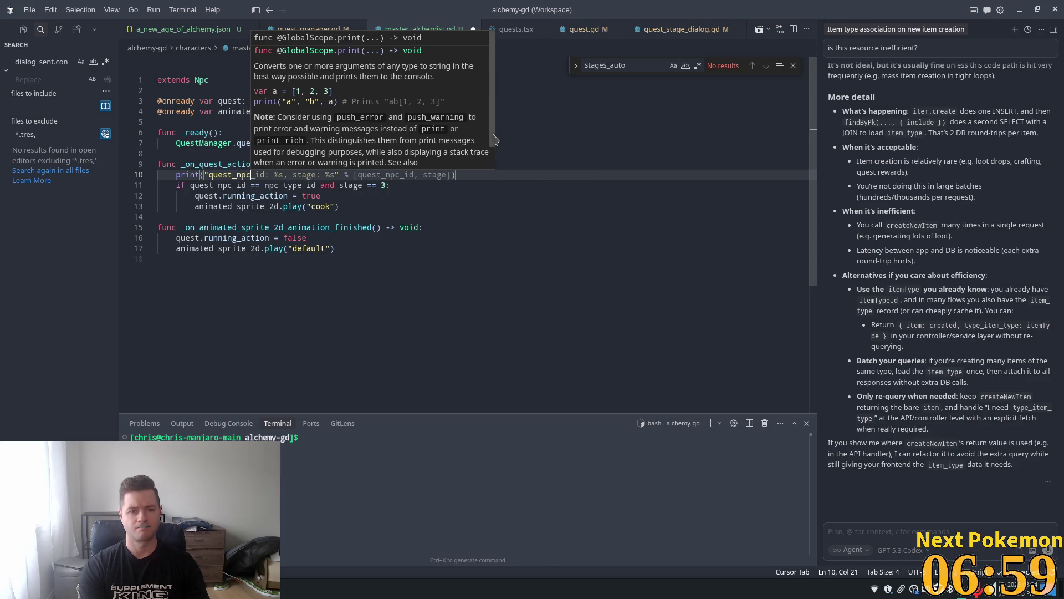
key("Tab")
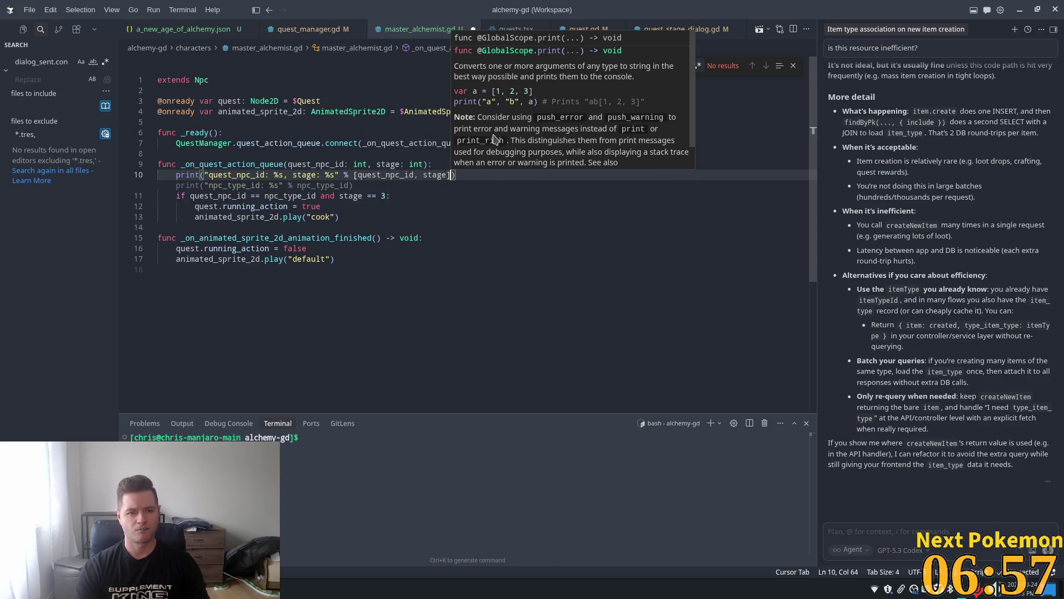
Dismiss the print documentation popup and save master_alchemist.gd.
left_click(341, 164)
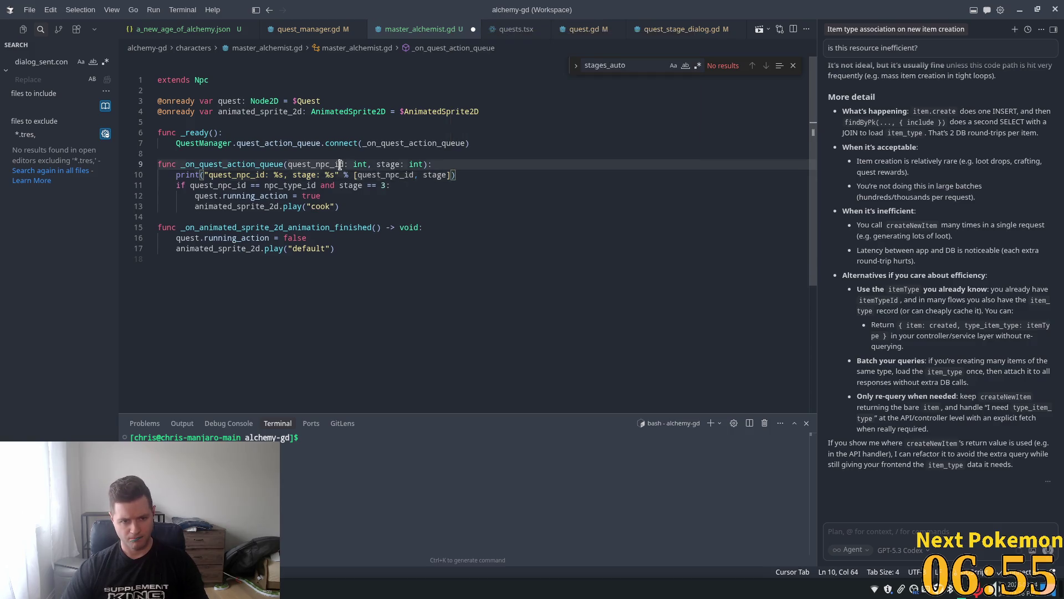
left_click(566, 153)
left_click(383, 174)
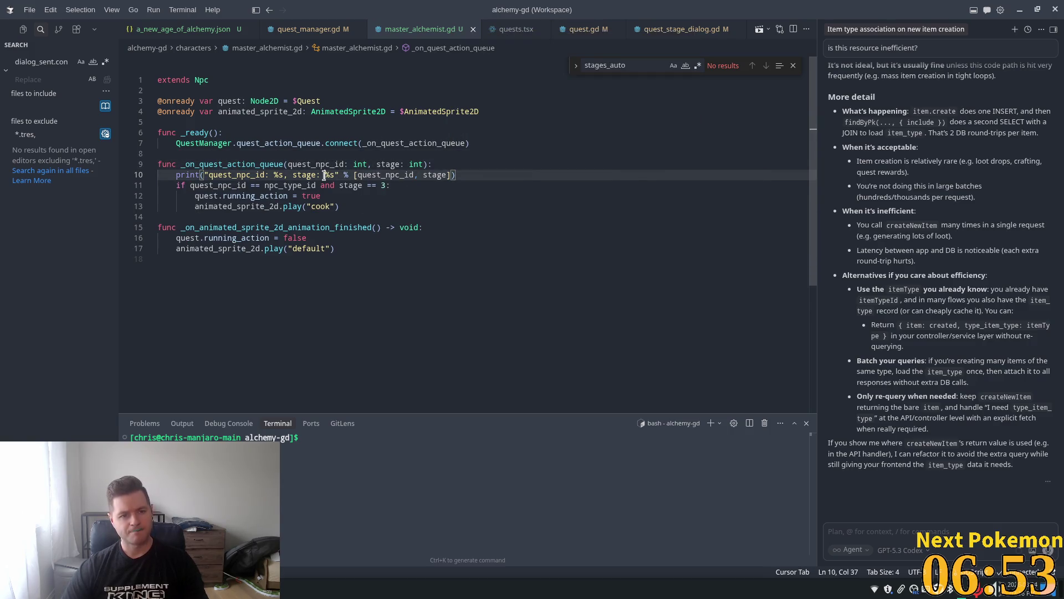
left_click(325, 133)
key("ctrl+s")
In phpMyAdmin's player_quests table, change quest 3's stage from 6 back to 3.
left_click(11, 589)
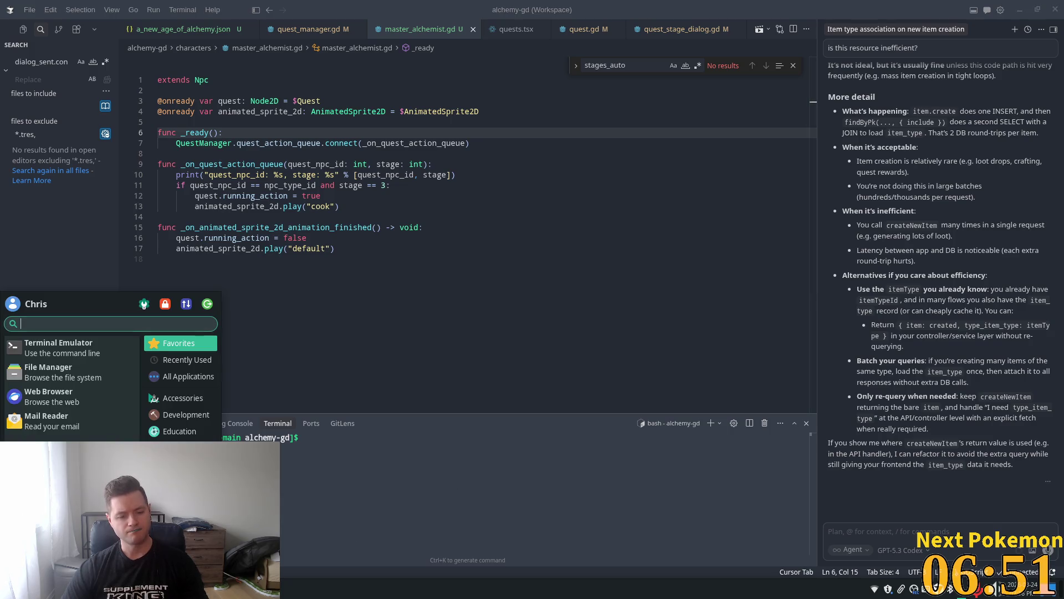
left_click(311, 589)
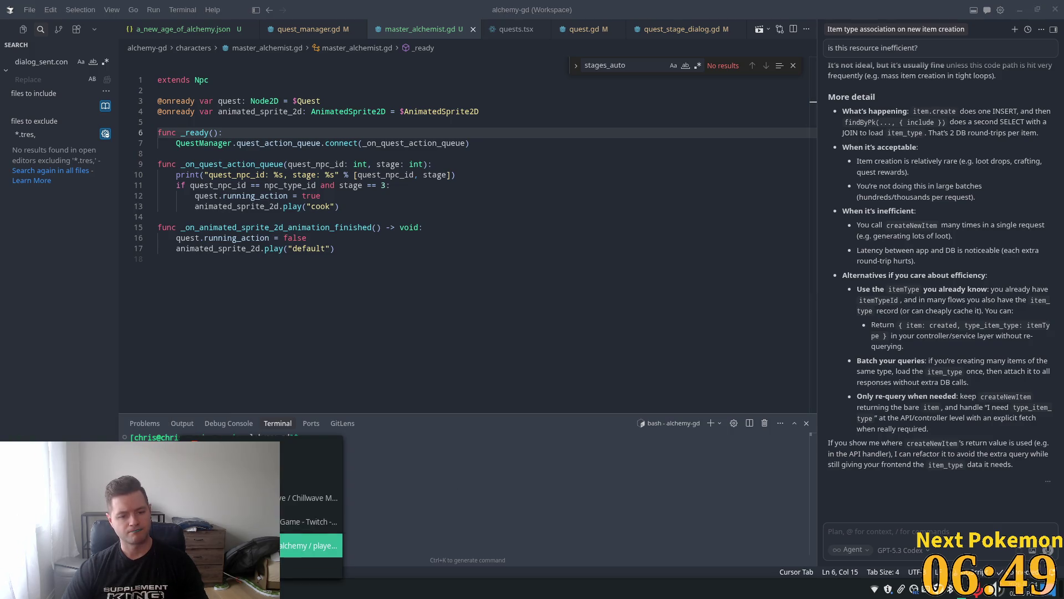
left_click(311, 546)
left_click(380, 138)
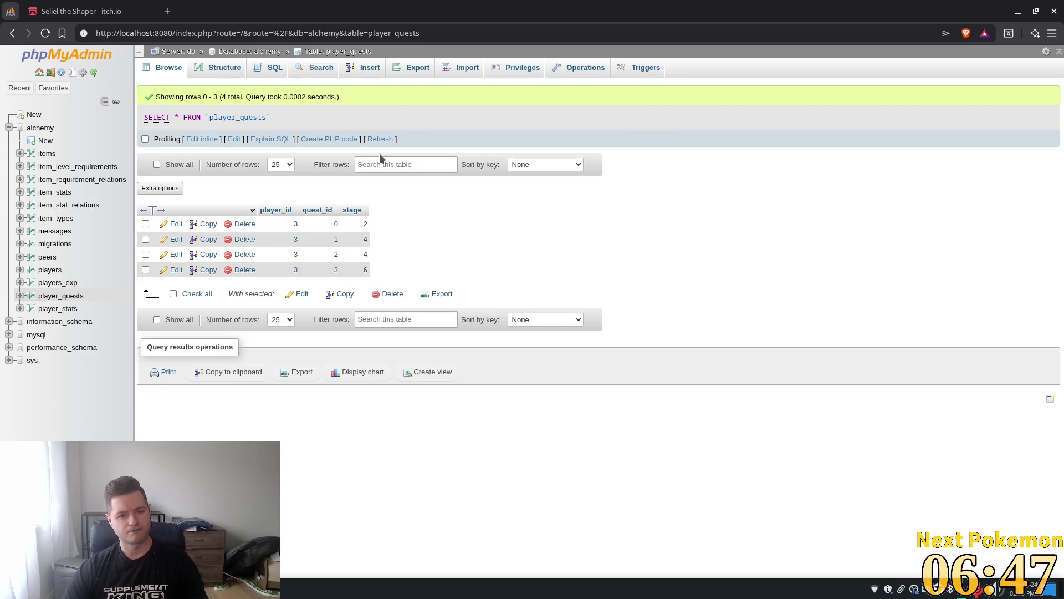
double_click(366, 269)
type("6")
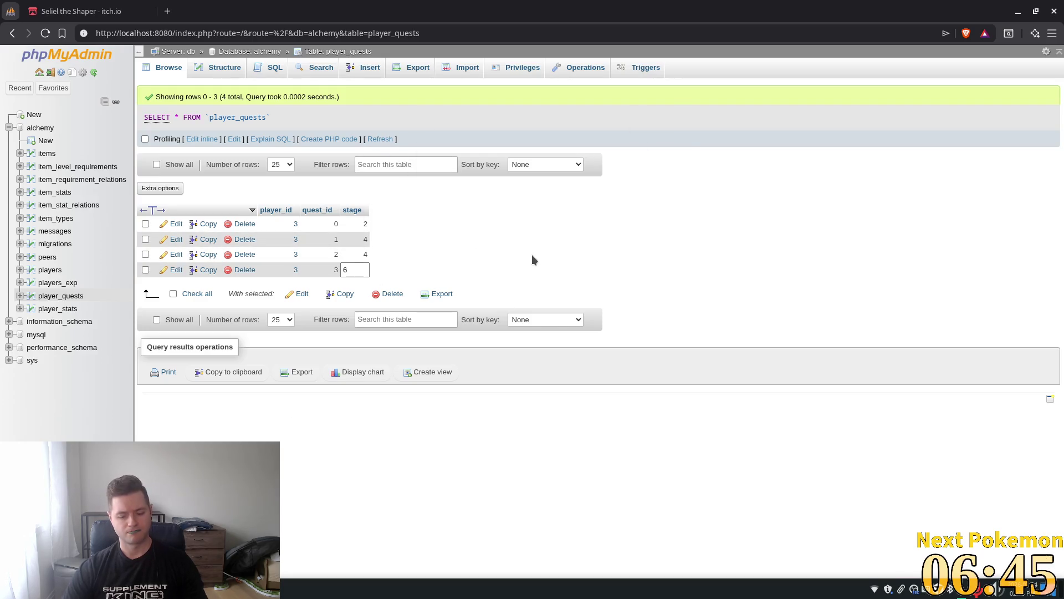
key("BackSpace")
type("3")
key("Return")
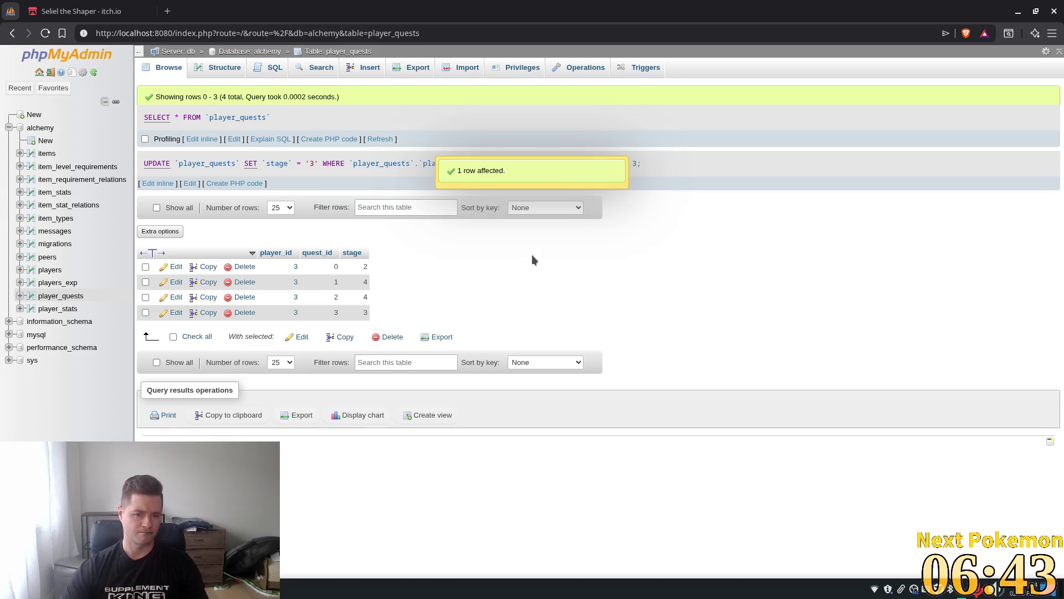
key("alt+Tab")
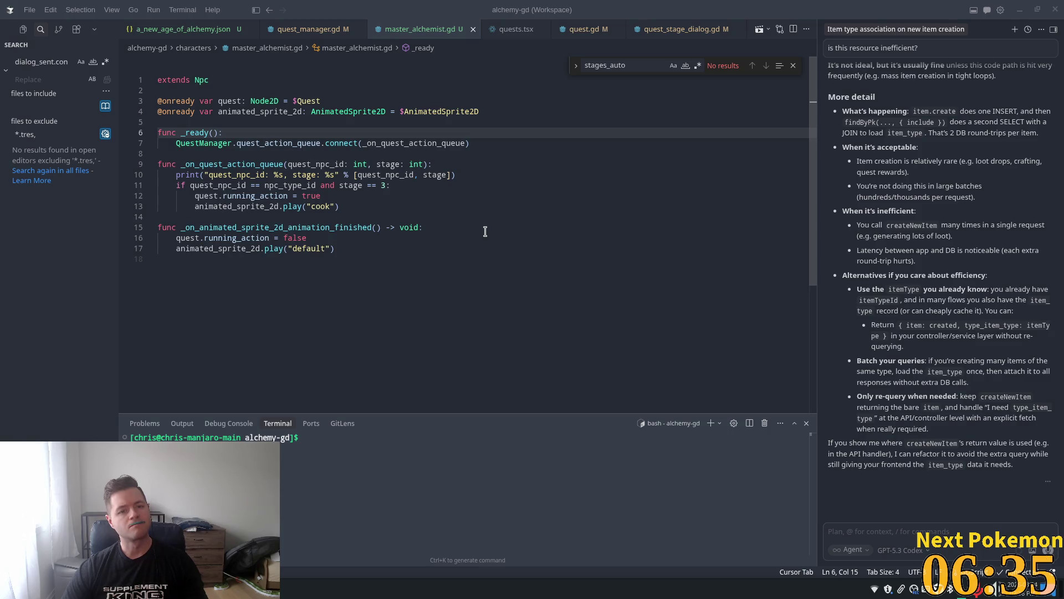
Scroll through the a_new_age_of_alchemy.json dialog stages to the action_queue entry, then return to Godot.
left_click(183, 29)
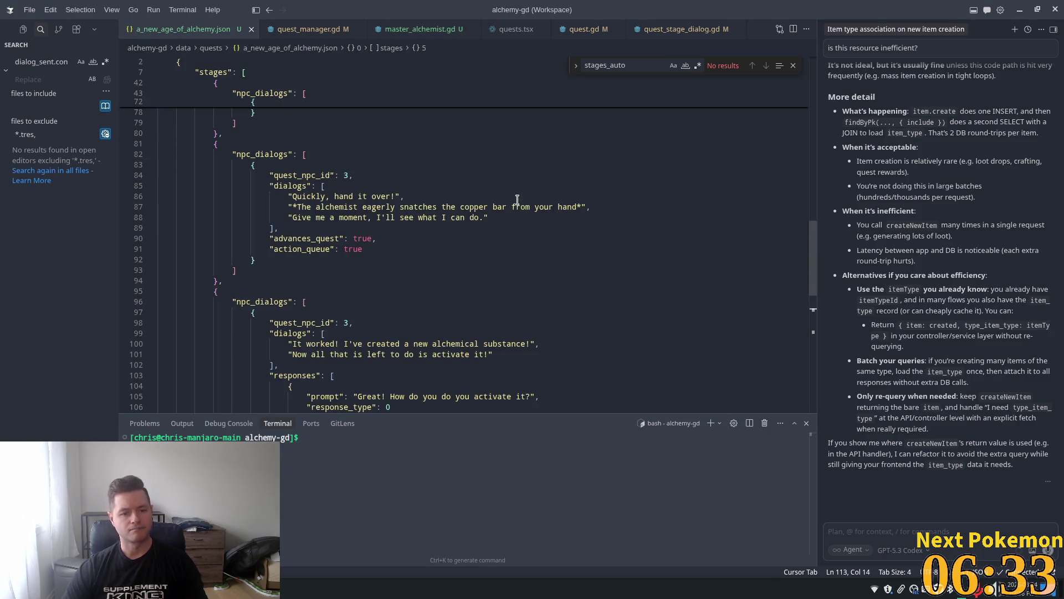
scroll(613, 282, "up", 1)
scroll(613, 283, "up", 3)
mouse_move(818, 216)
left_mouse_down()
mouse_move(804, 166)
mouse_move(816, 28)
left_mouse_up()
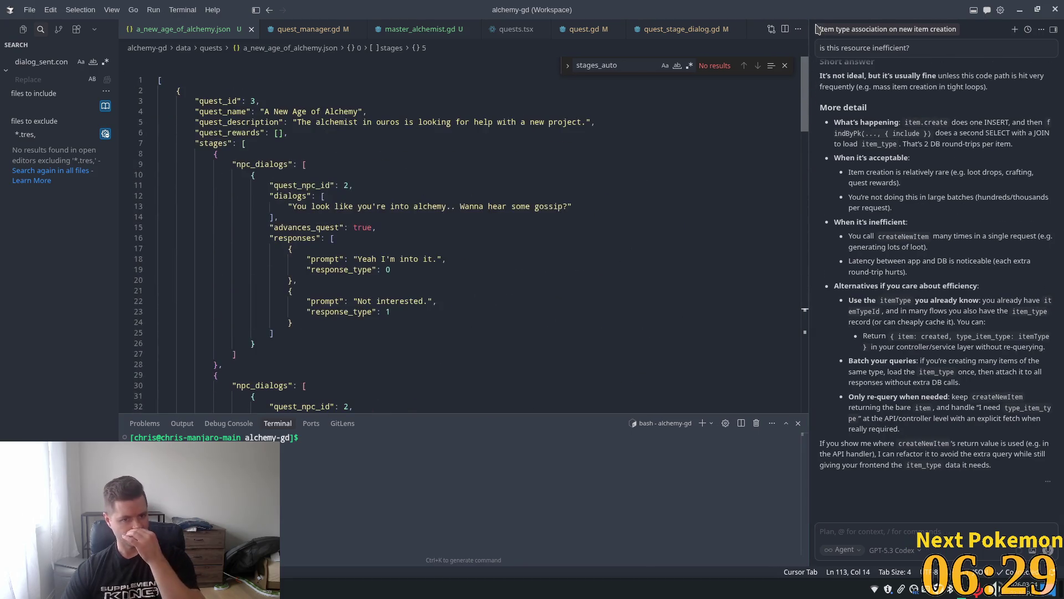
scroll(786, 164, "down", 10)
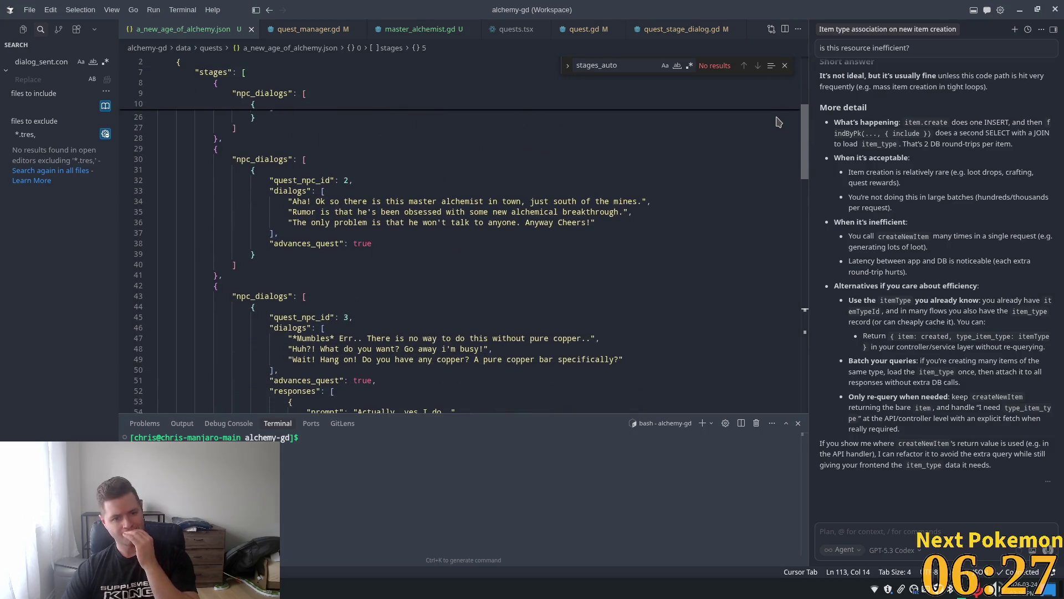
scroll(785, 164, "down", 12)
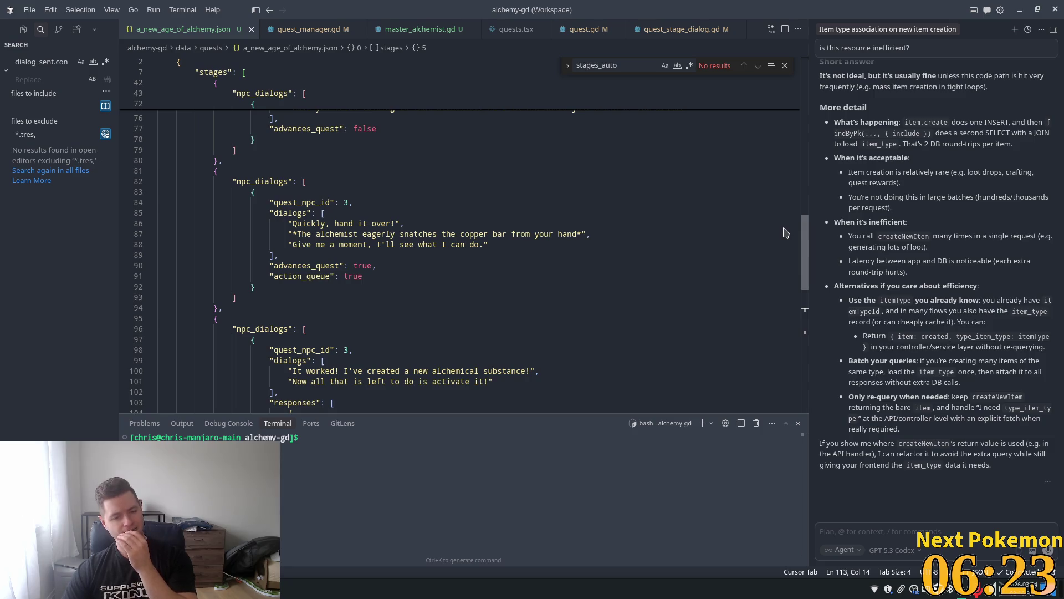
scroll(784, 229, "up", 1)
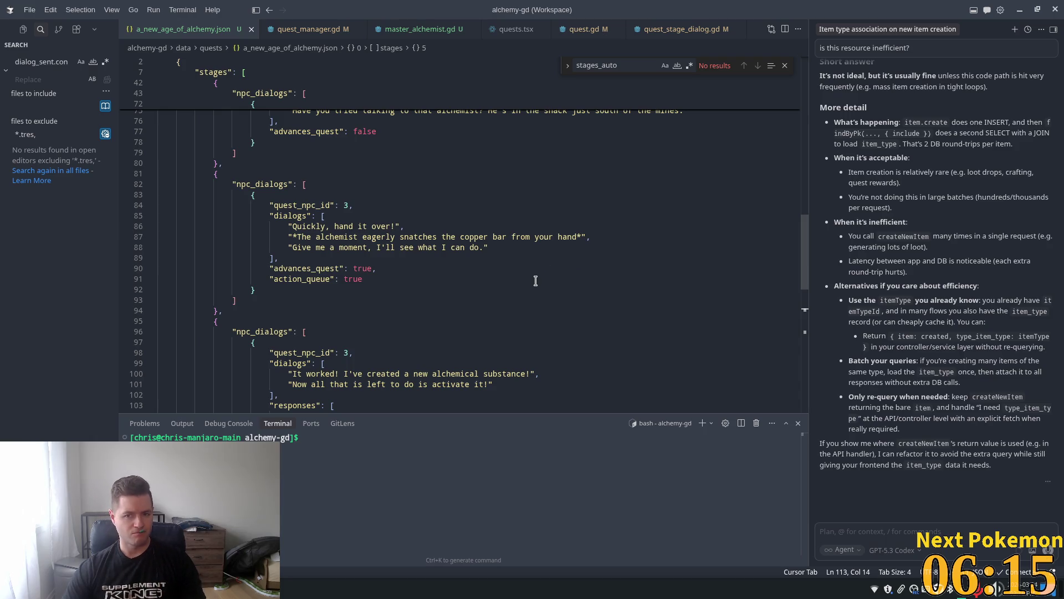
key("alt+Tab")
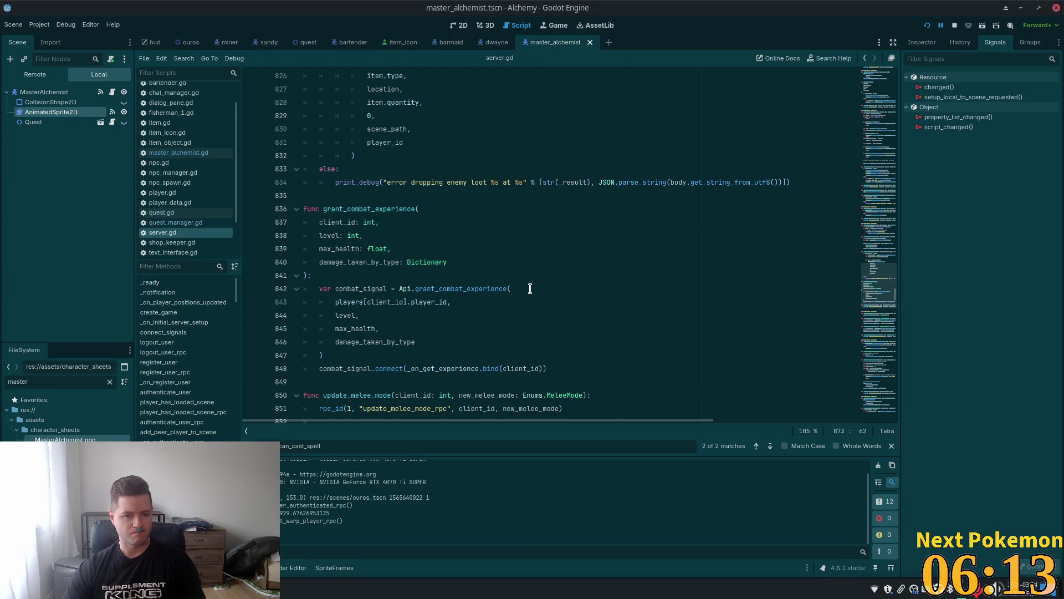
Insert animated_sprite_2d.animation = "cook" after line 12 and save master_alchemist.gd.
key("alt+Tab")
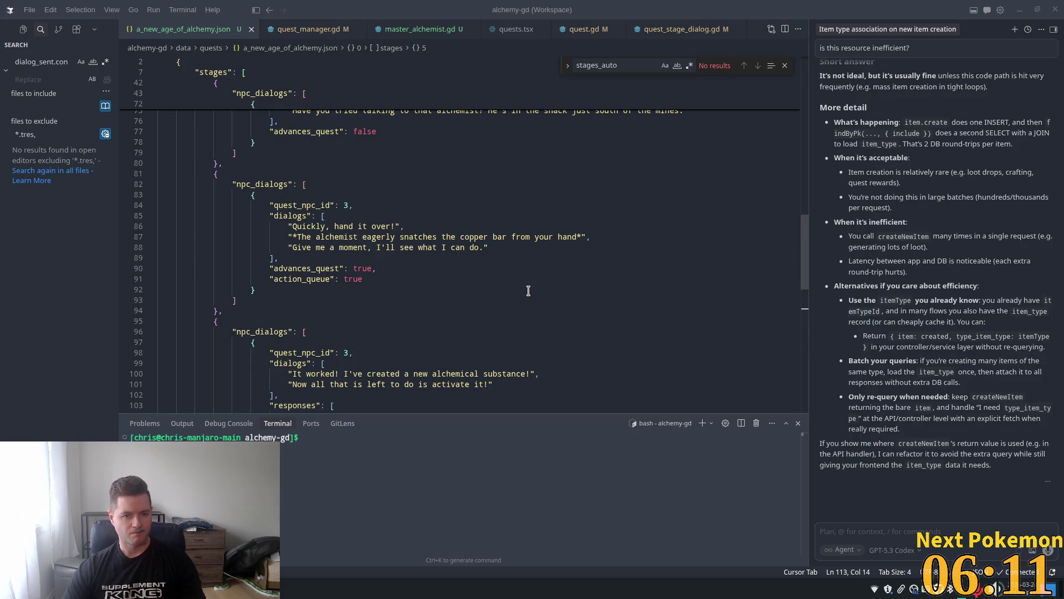
left_click(408, 28)
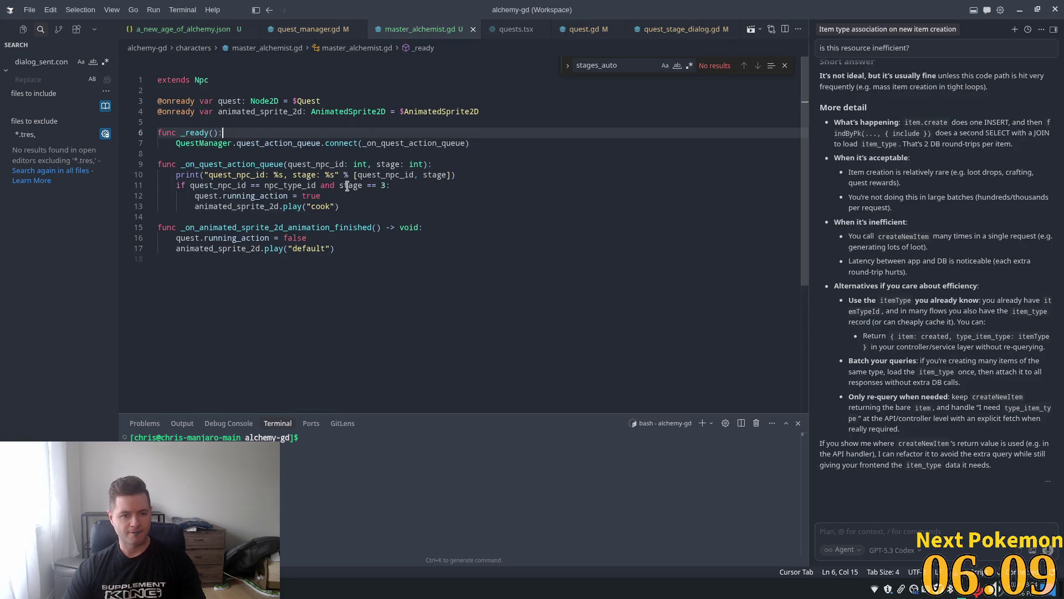
double_click(255, 206)
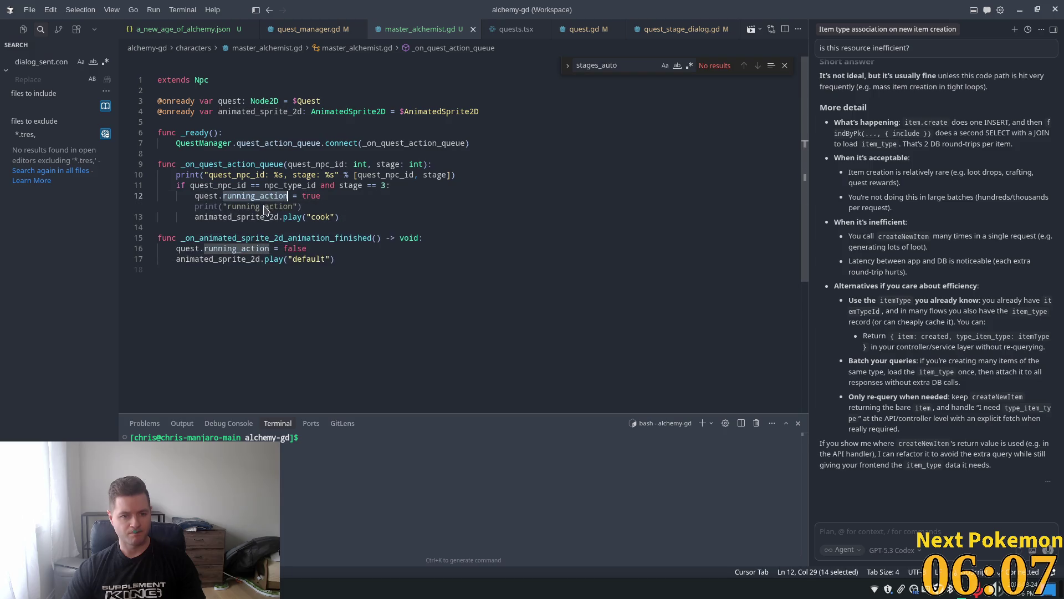
left_click(332, 185)
left_click(333, 195)
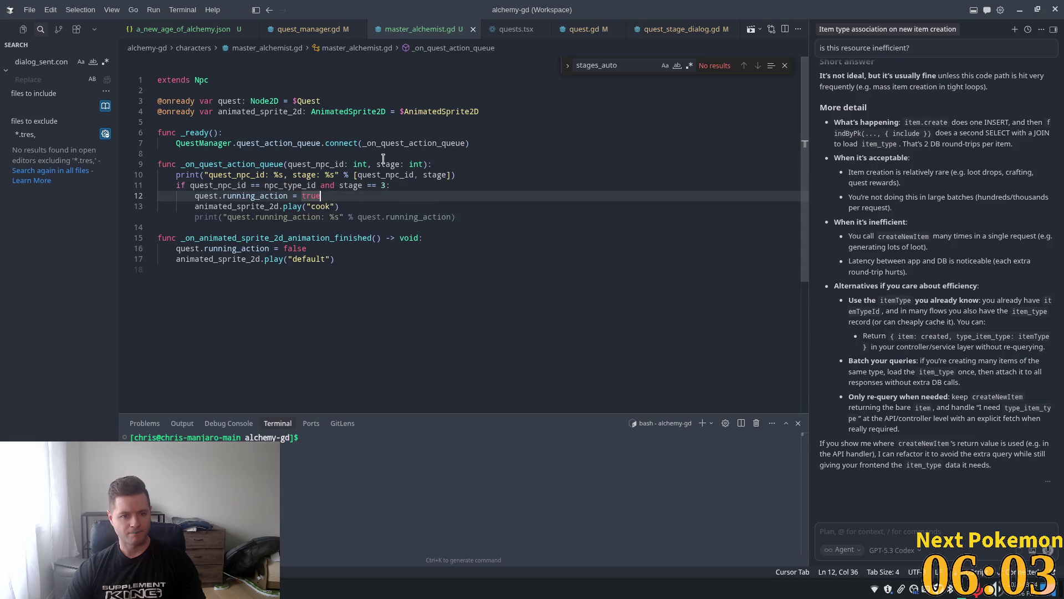
key("Return")
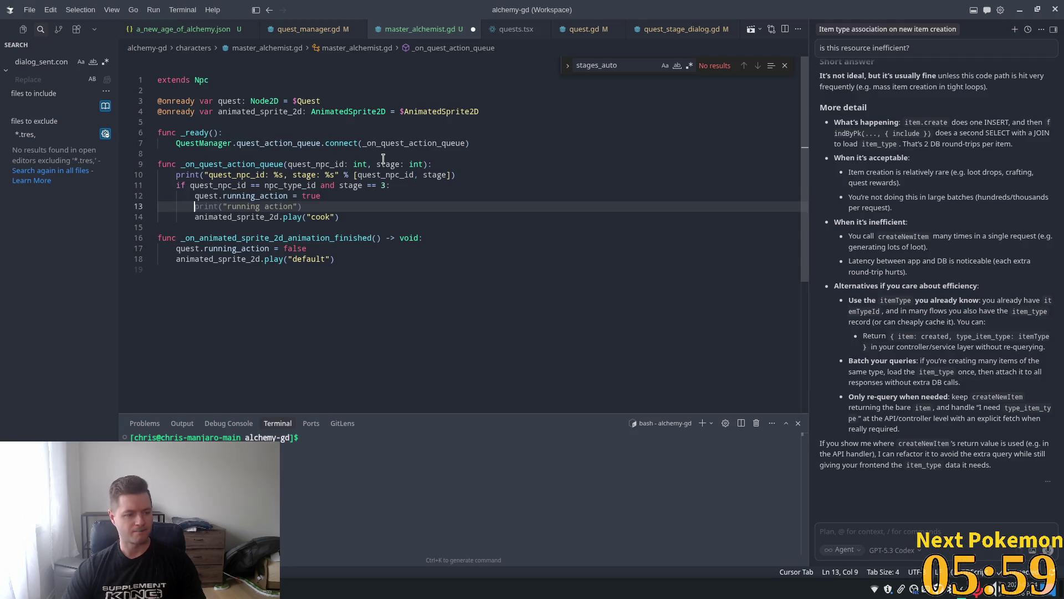
type("ani")
key("Tab")
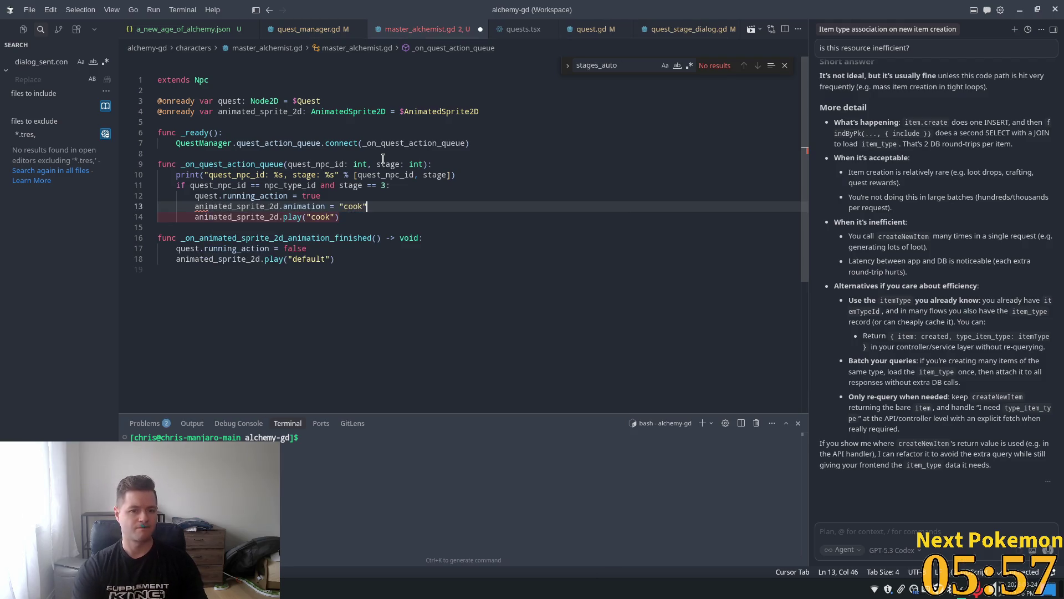
key("ctrl+s")
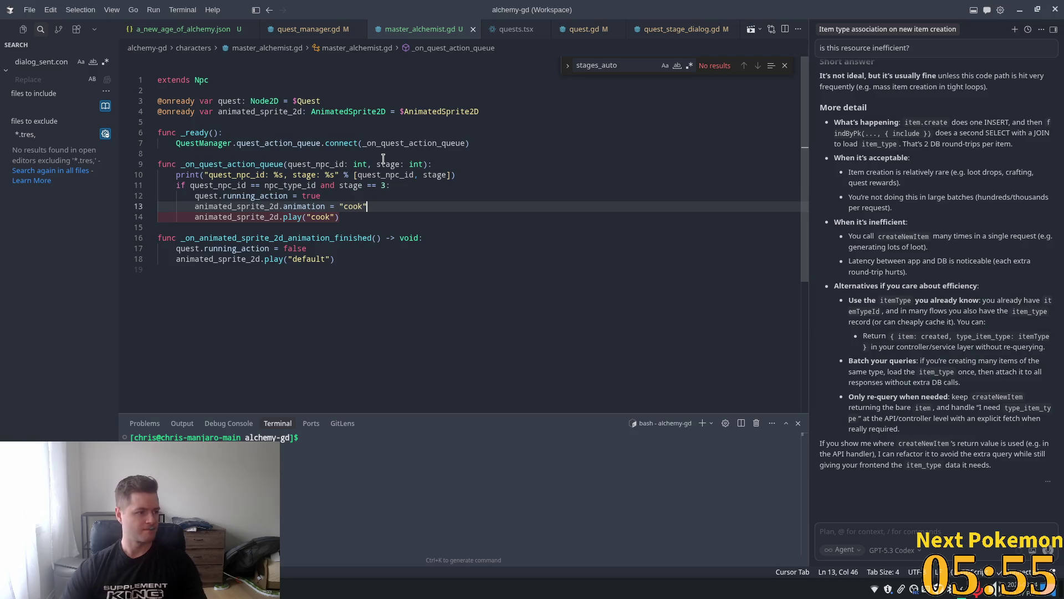
Add animation = "default" in the finished handler and relaunch the game from Godot.
left_click(344, 249)
key("Return")
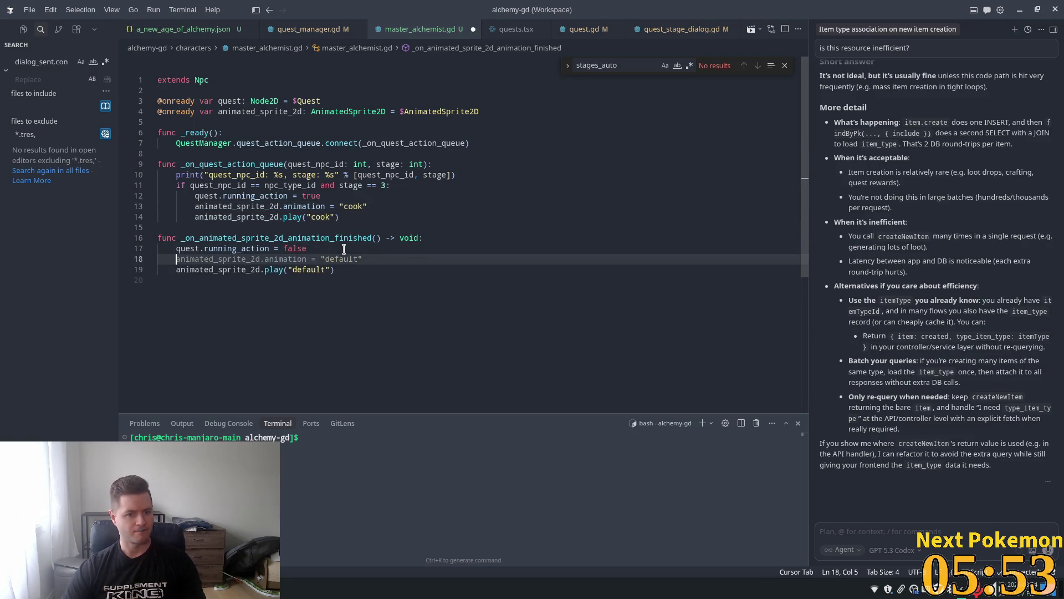
key("Tab")
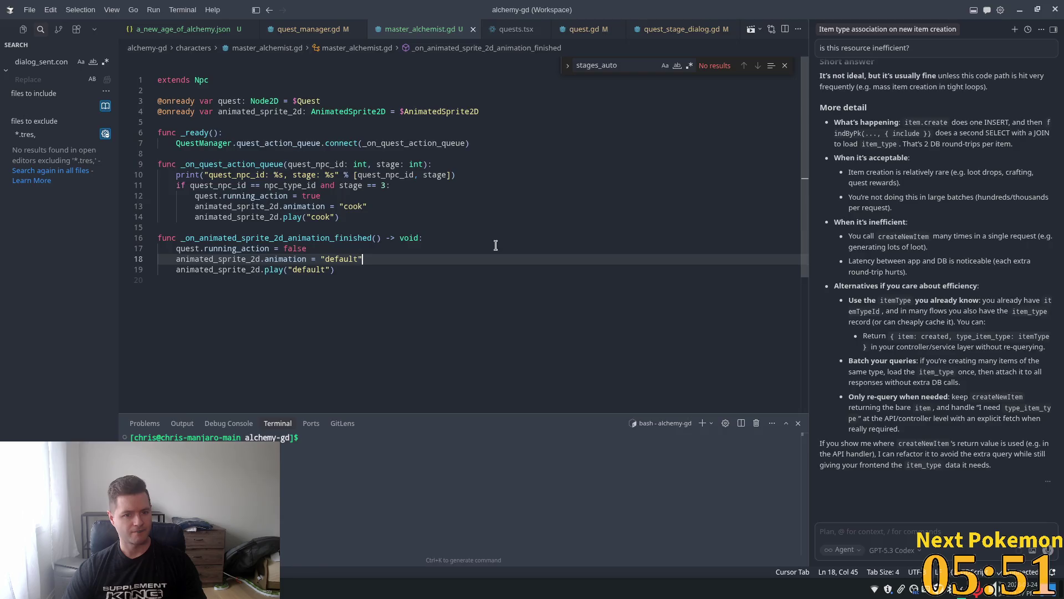
key("alt+Tab")
left_click(928, 27)
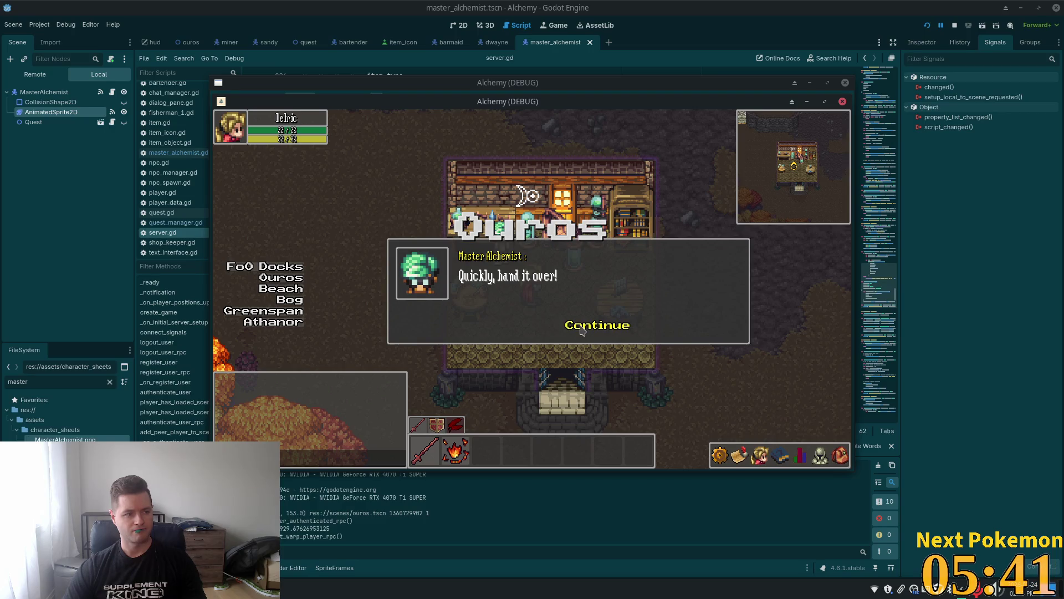
Click through the Master Alchemist's dialog, stop the debug game with F8, and select MasterAlchemist.
left_click(582, 329)
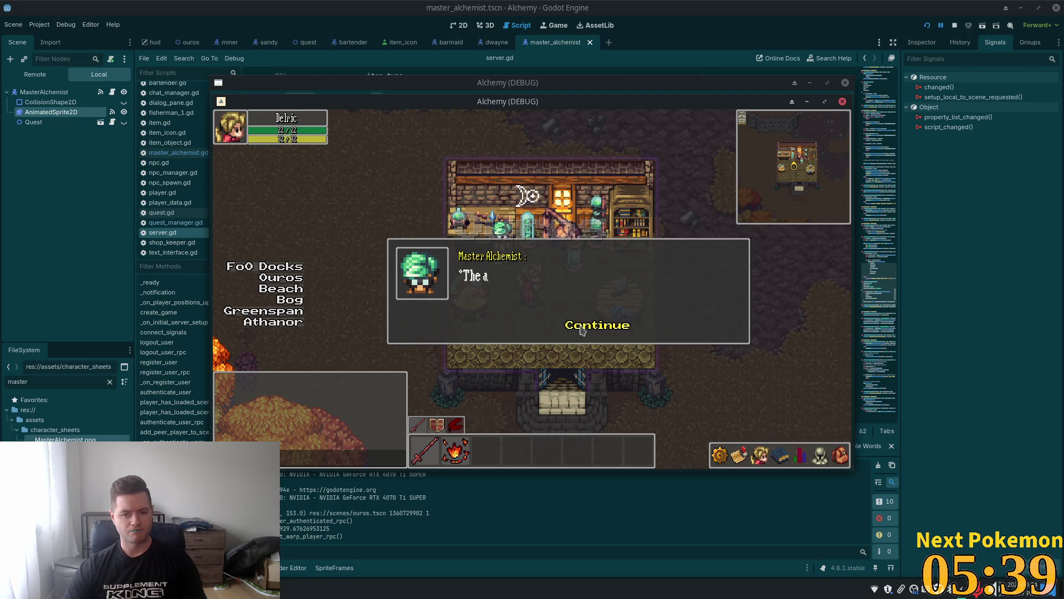
left_click(582, 330)
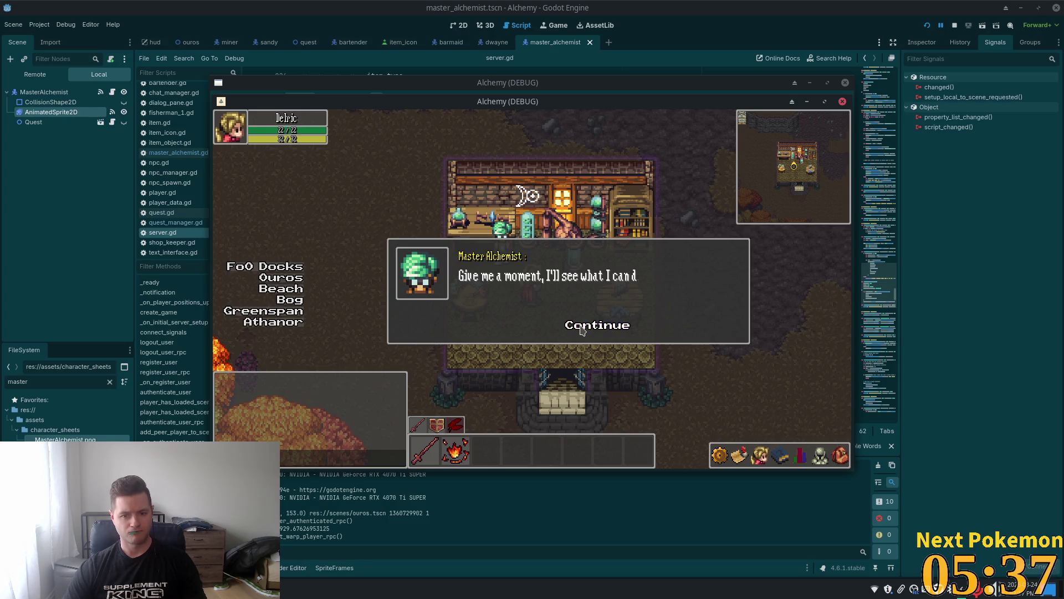
left_click(582, 329)
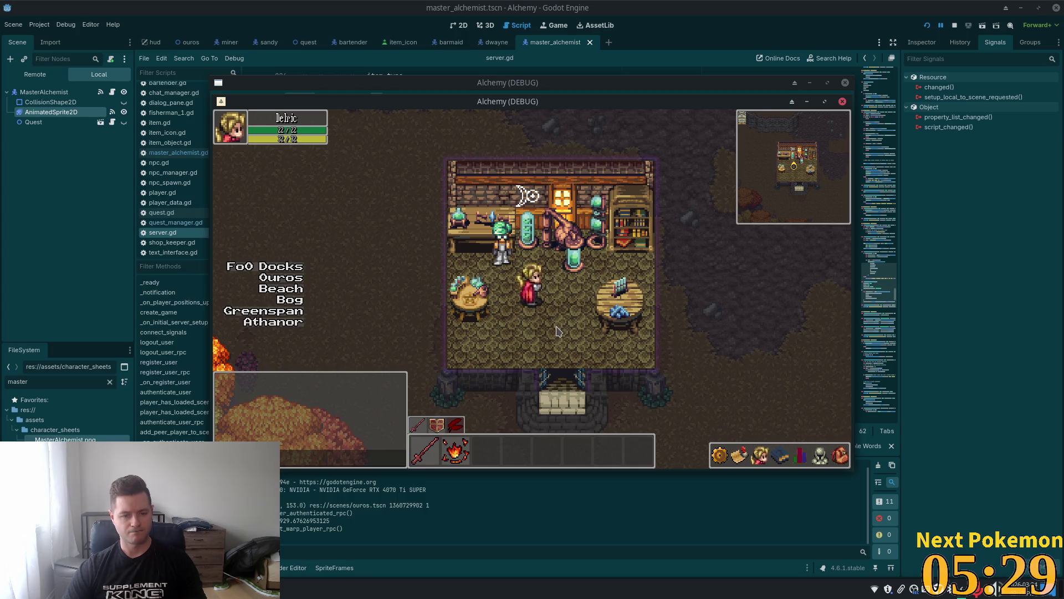
key("F8")
left_click(55, 92)
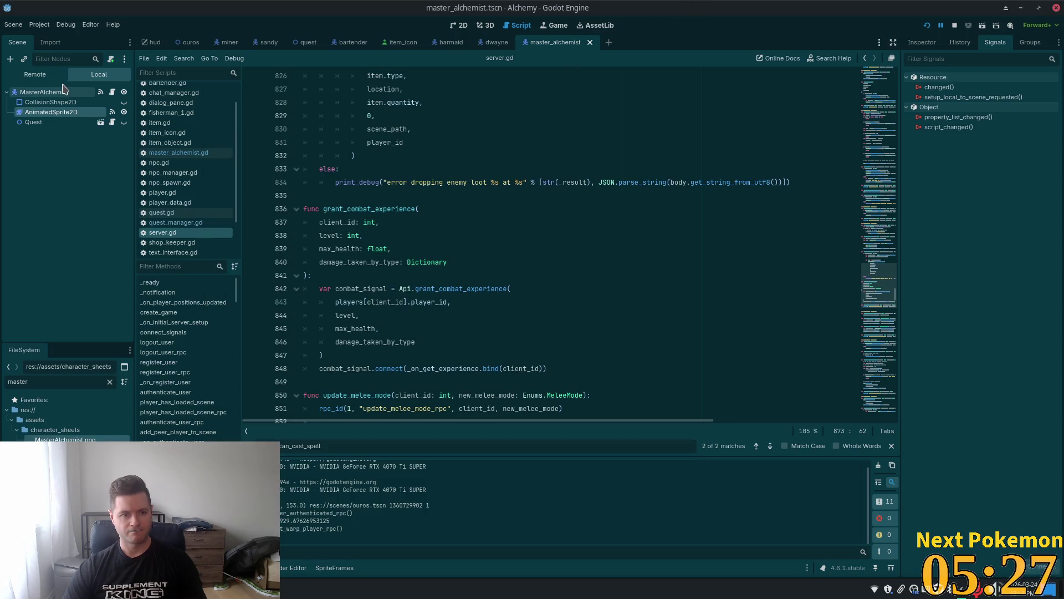
Confirm in the Inspector that the Quest node's Npc Quest ID is 3, then return to Cursor.
left_click(911, 43)
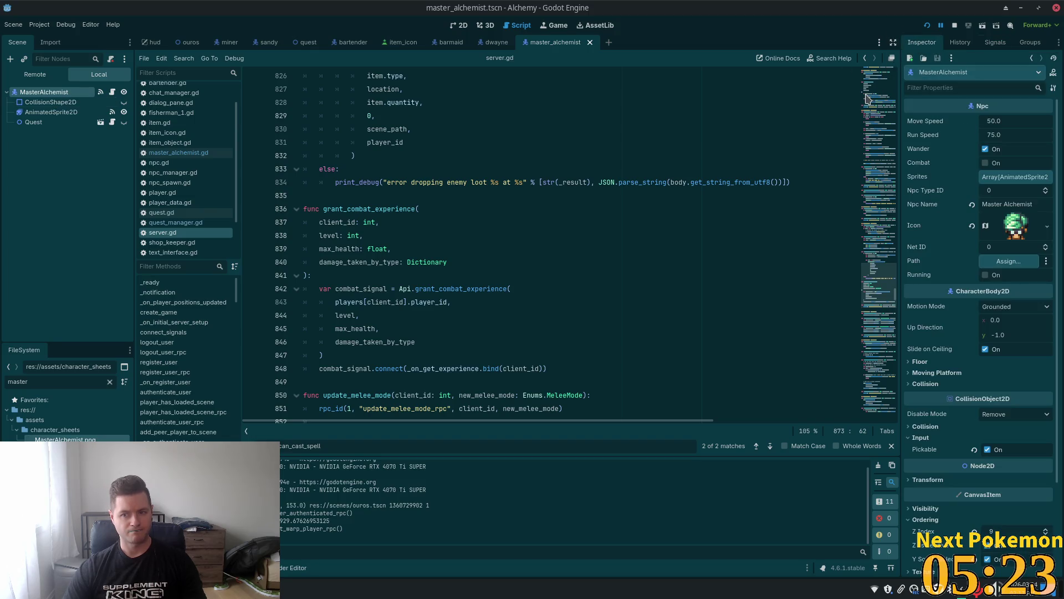
left_click(50, 123)
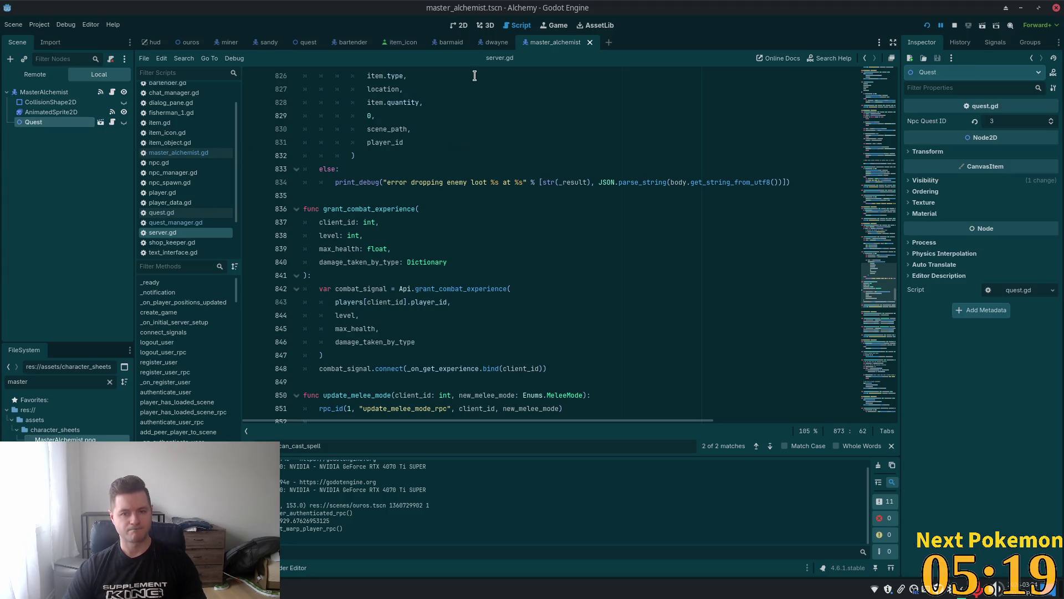
key("alt+Tab")
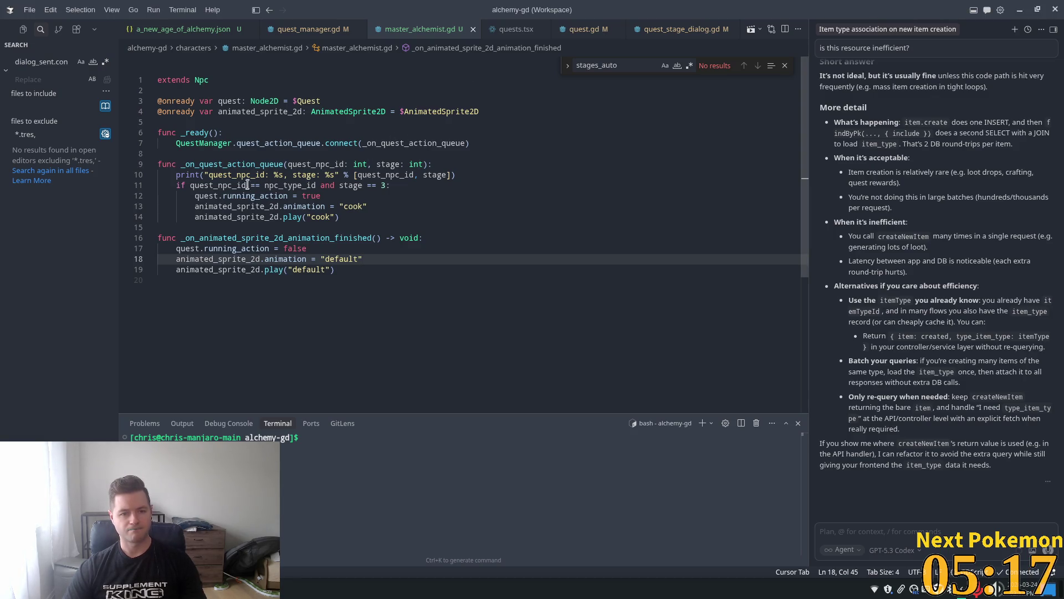
left_click(194, 185)
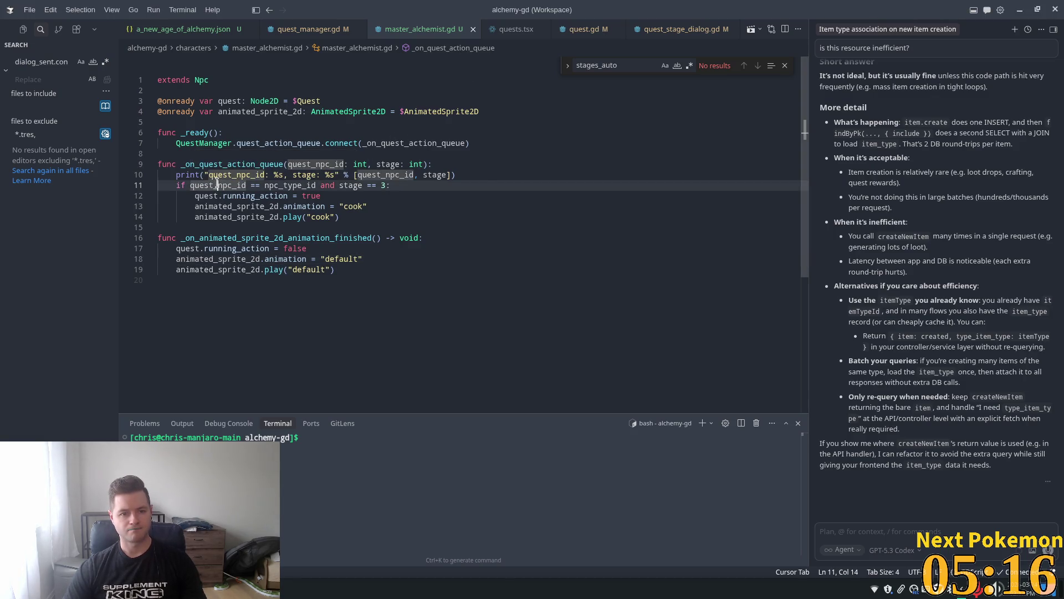
left_click(282, 185)
double_click(281, 185)
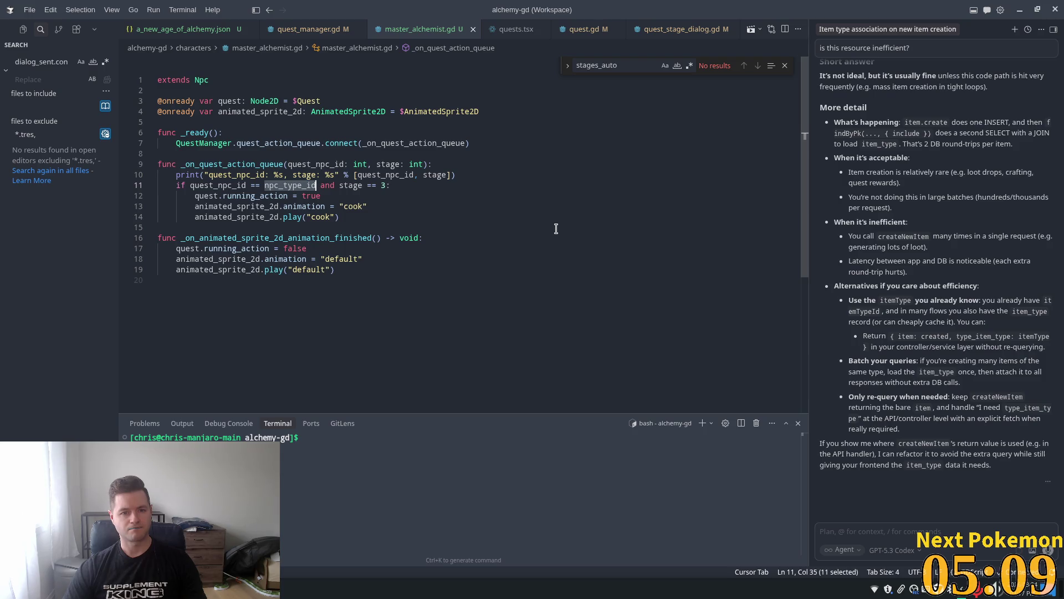
mouse_move(295, 184)
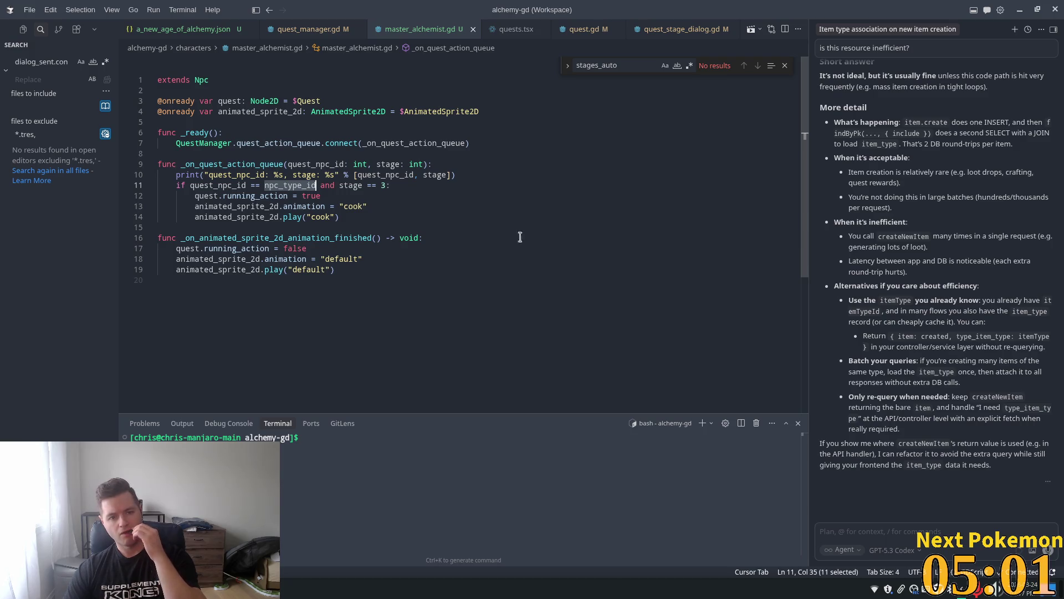
key("alt+Tab")
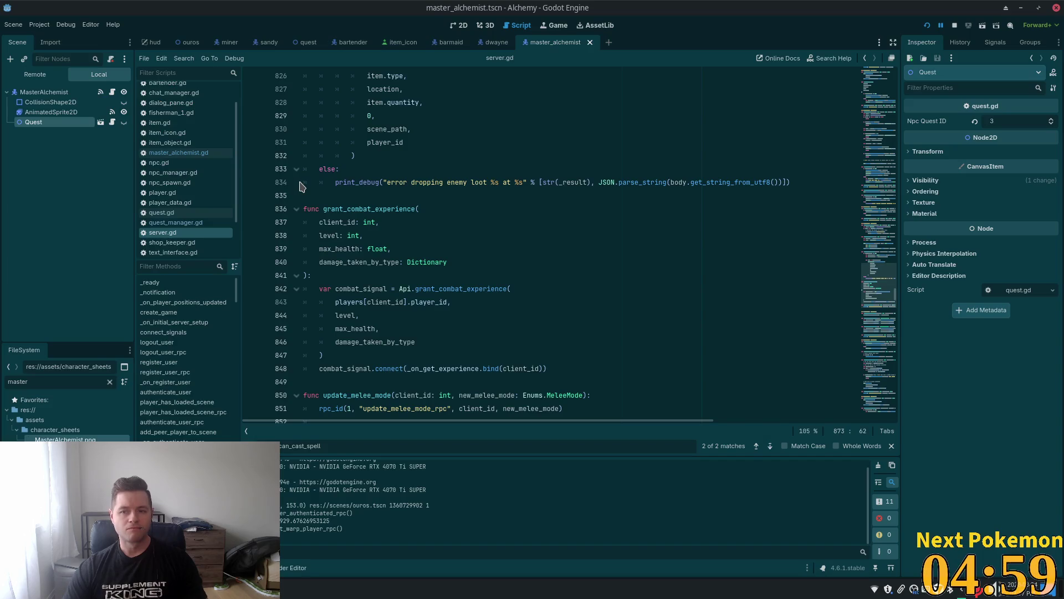
key("alt+Tab")
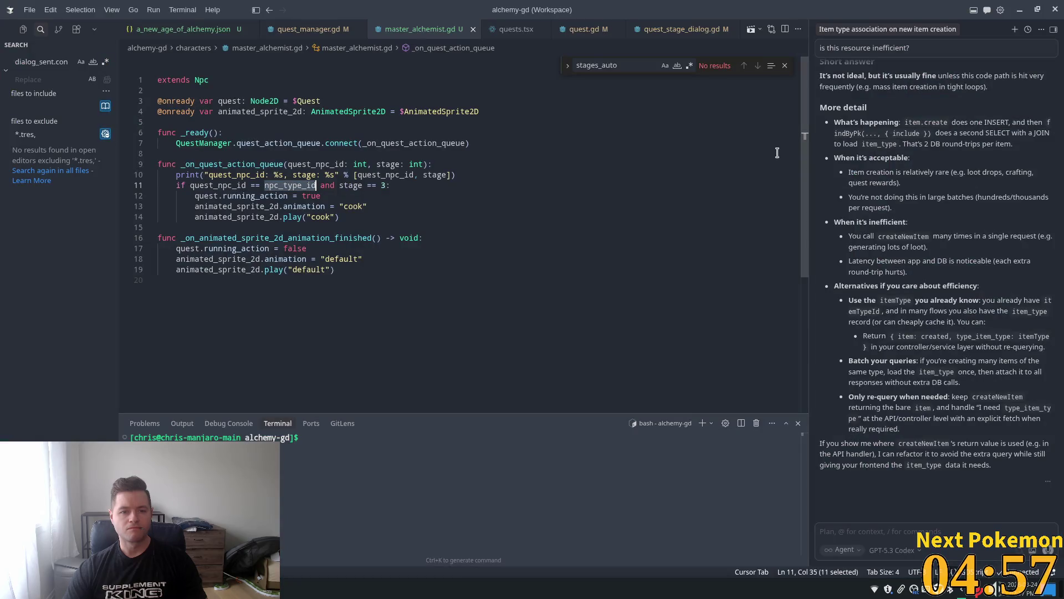
key("alt+Tab")
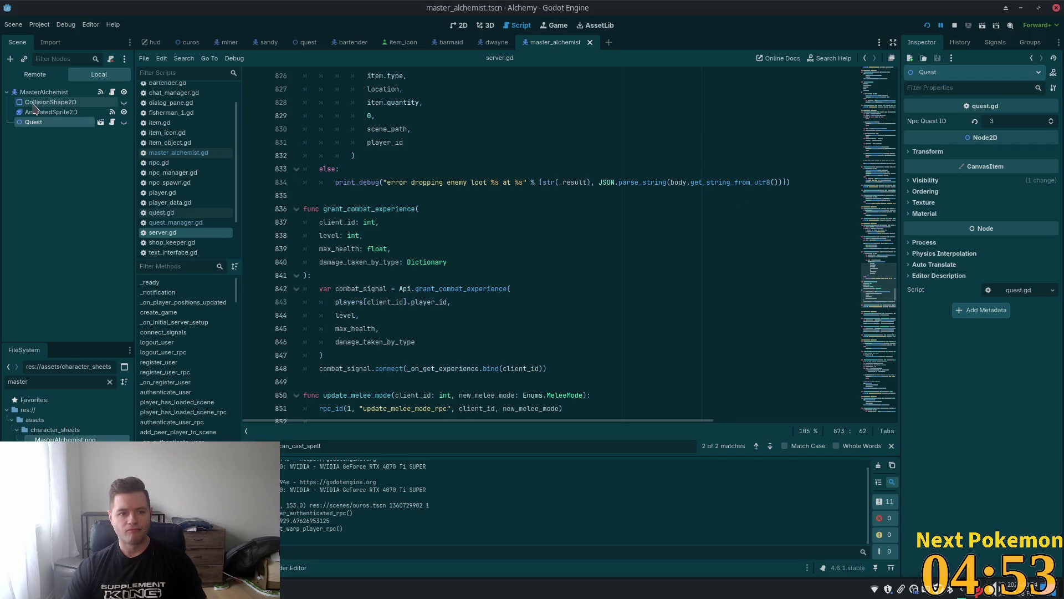
key("alt+Tab")
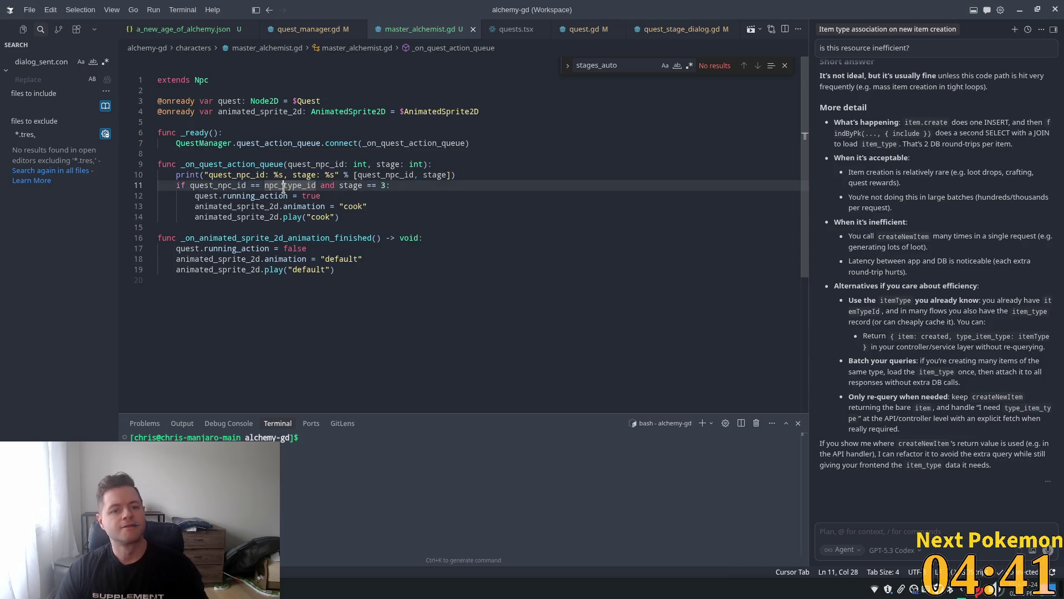
Change line 11 to compare against quest.npc_quest_id and save master_alchemist.gd.
type("q")
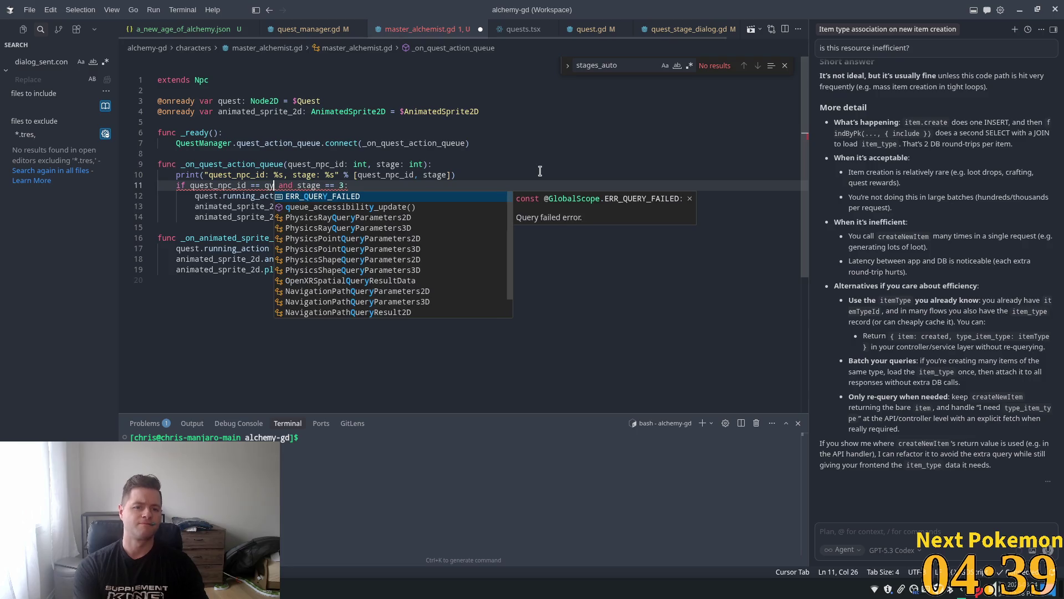
type("uest.")
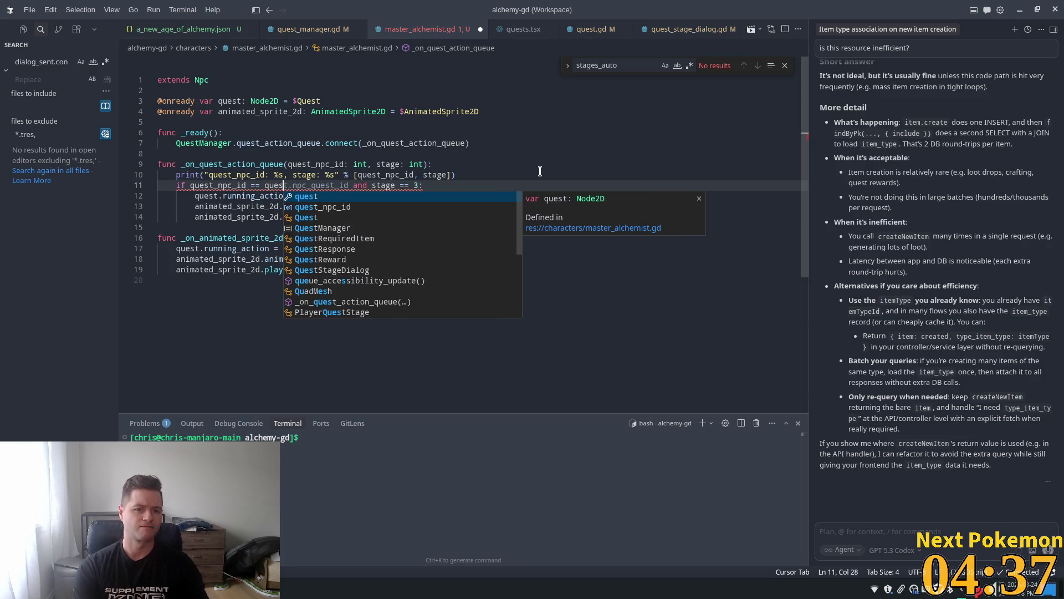
key("Tab")
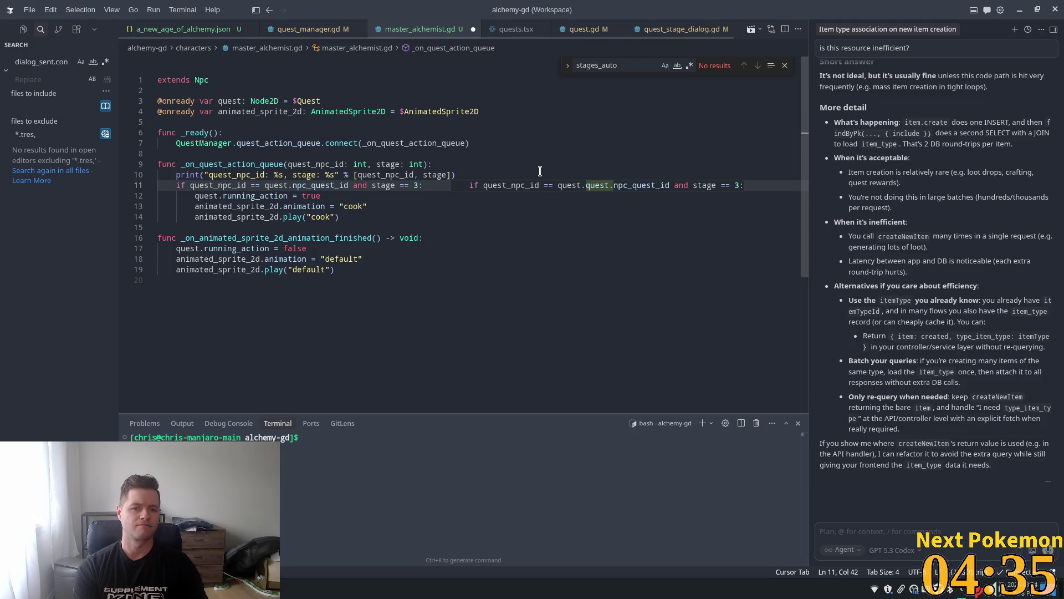
key("ctrl+s")
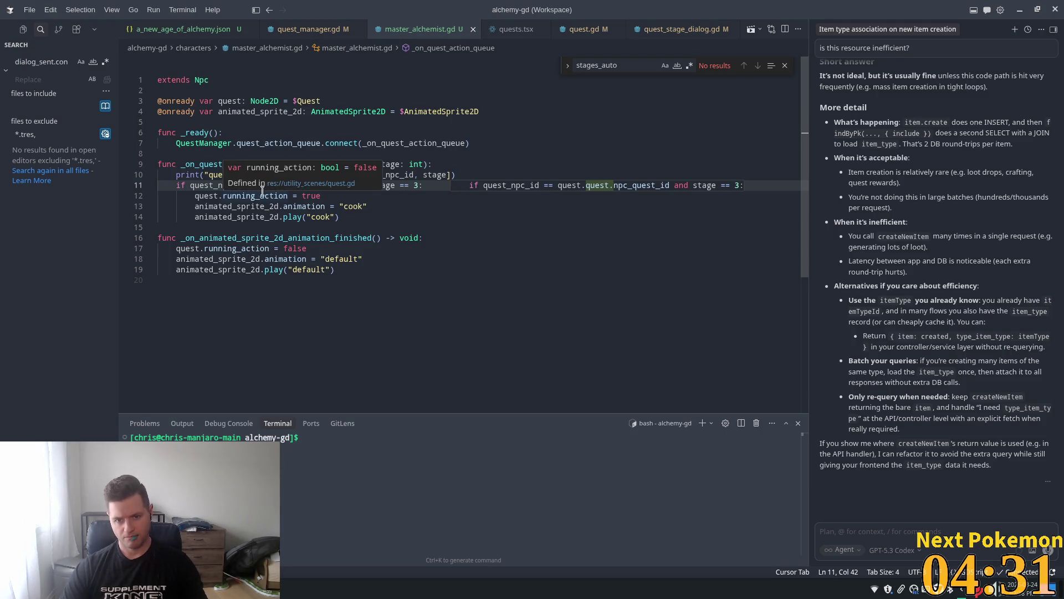
key("alt+Tab")
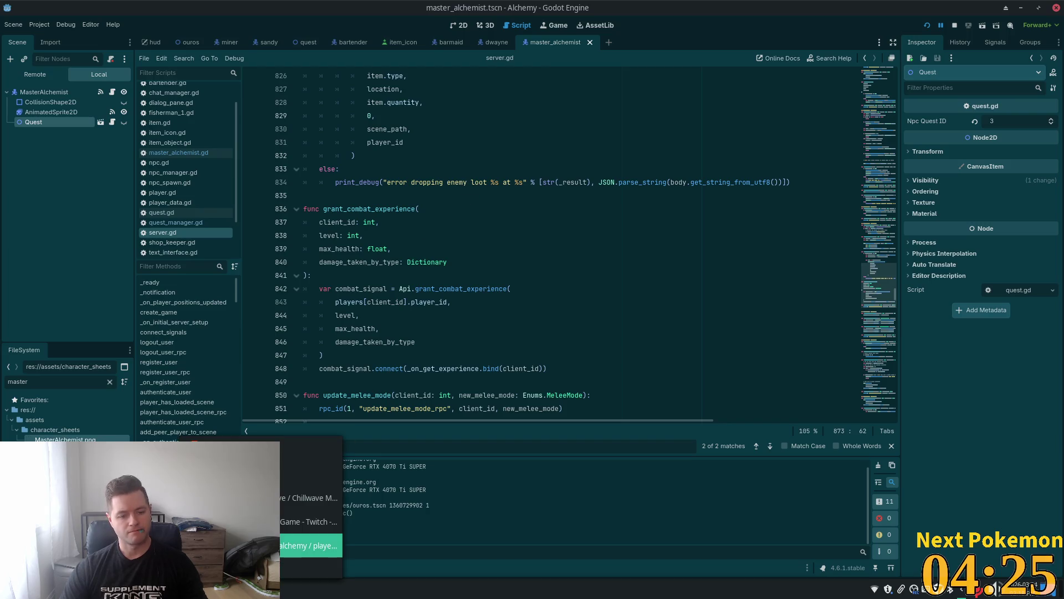
key("alt+Tab")
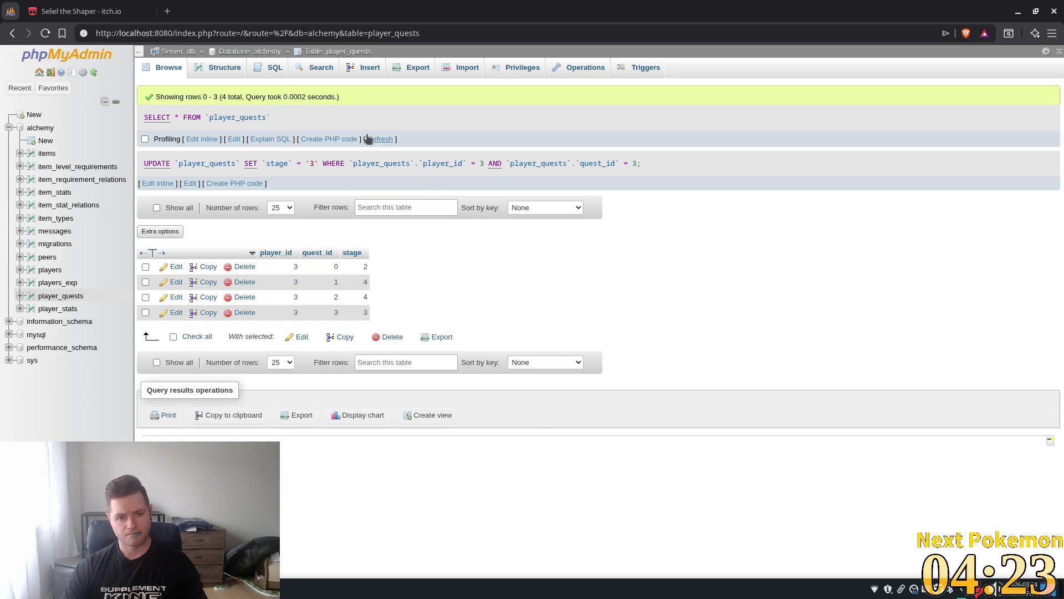
Change quest 3's stage from 4 to 3 in player_quests, then launch the game with F5.
left_click(380, 138)
double_click(358, 271)
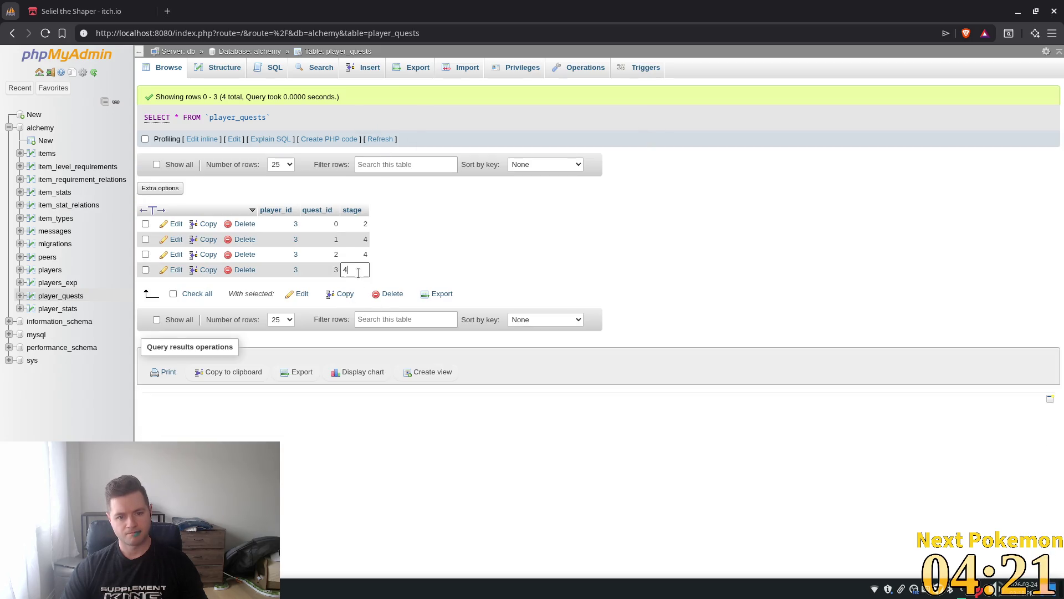
double_click(362, 276)
type("3")
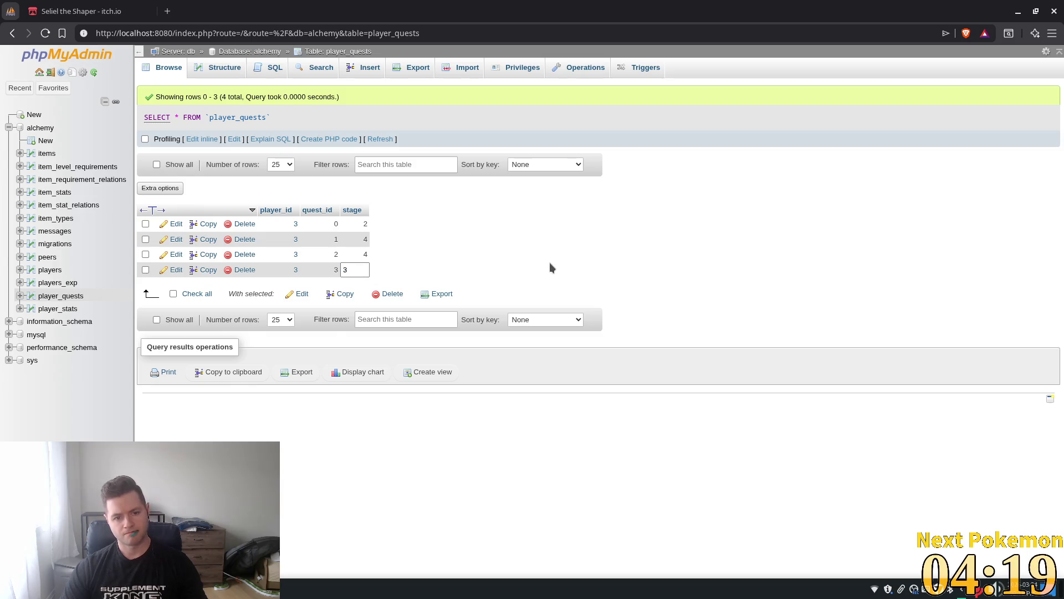
left_click(550, 262)
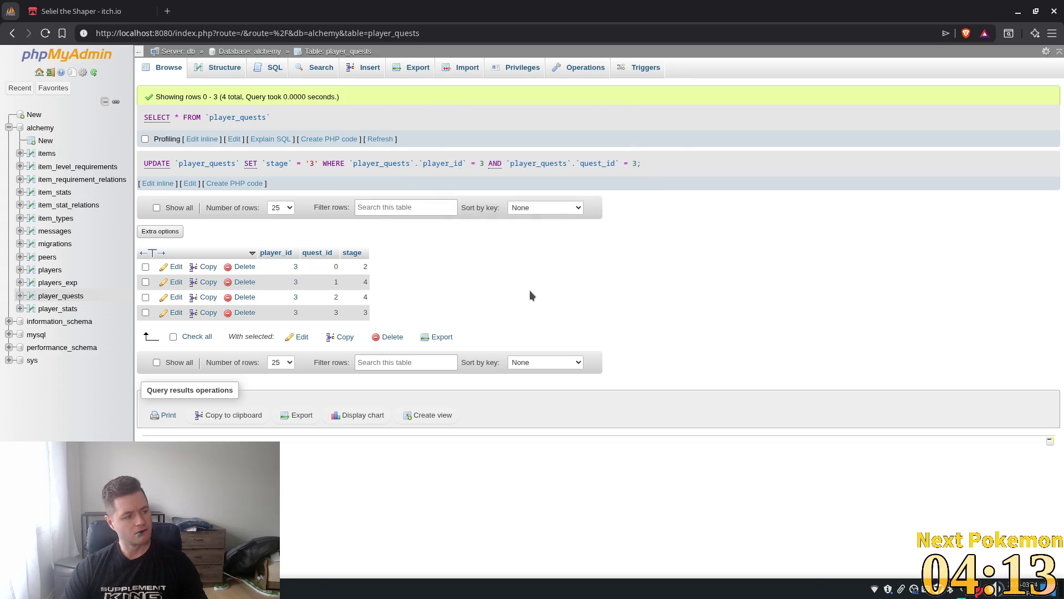
key("alt+Tab")
key("F5")
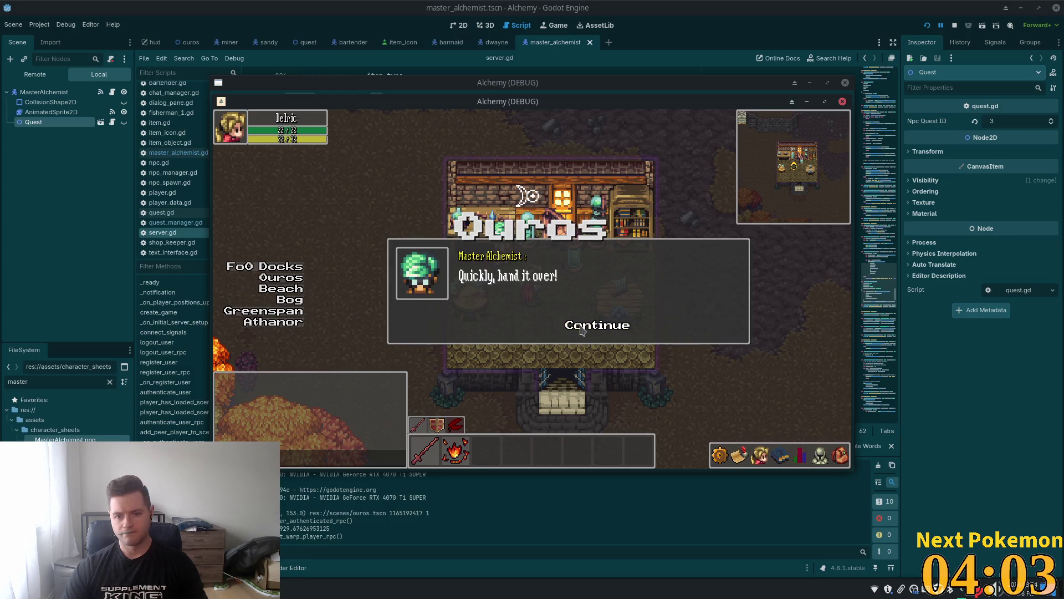
Advance the Master Alchemist's dialogue to the activation prompt and decline it twice.
left_click(582, 329)
left_click(582, 330)
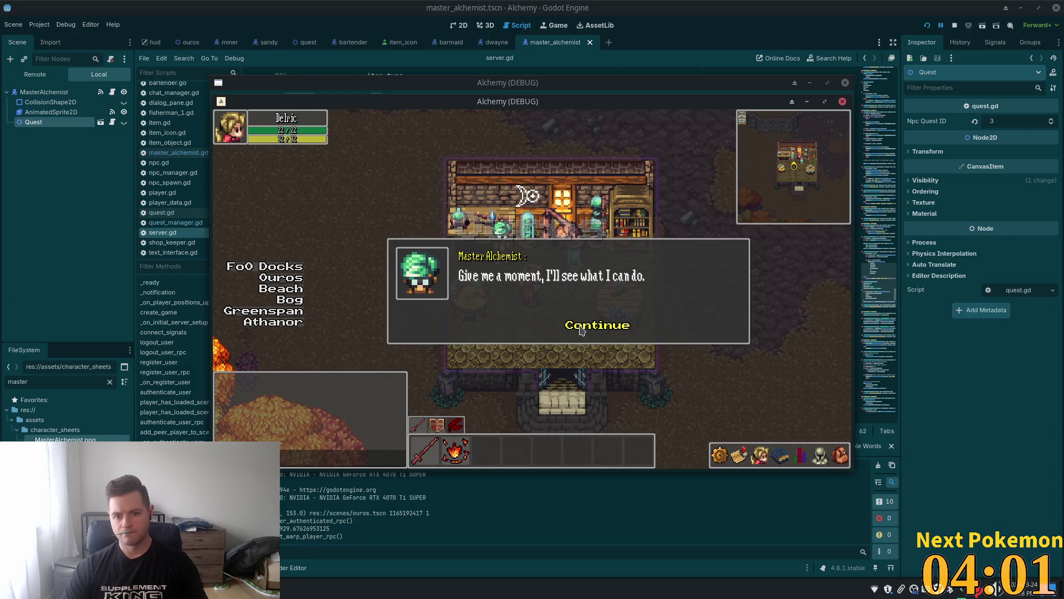
left_click(582, 329)
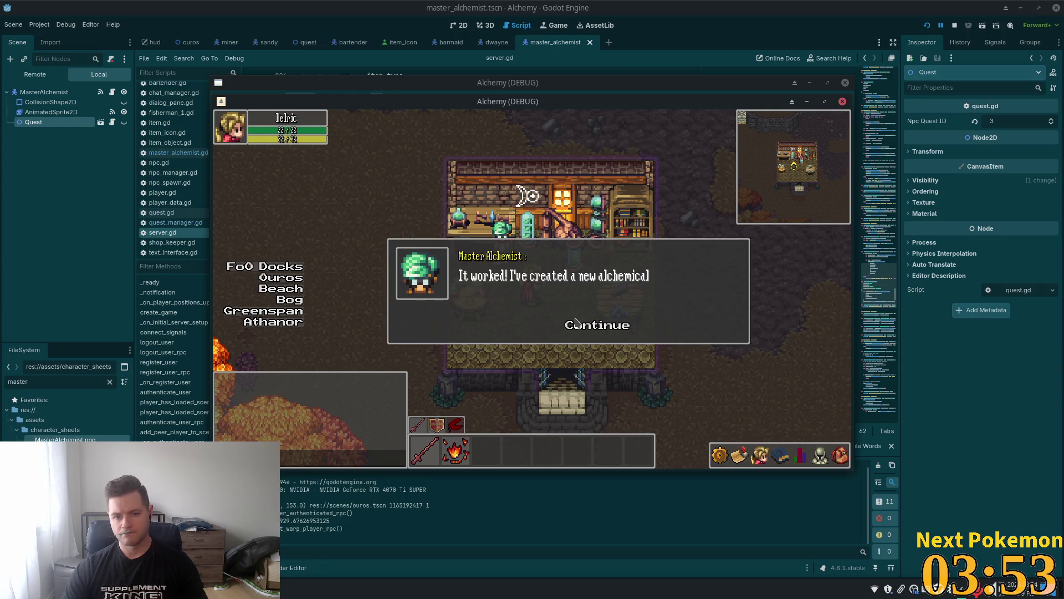
left_click(583, 330)
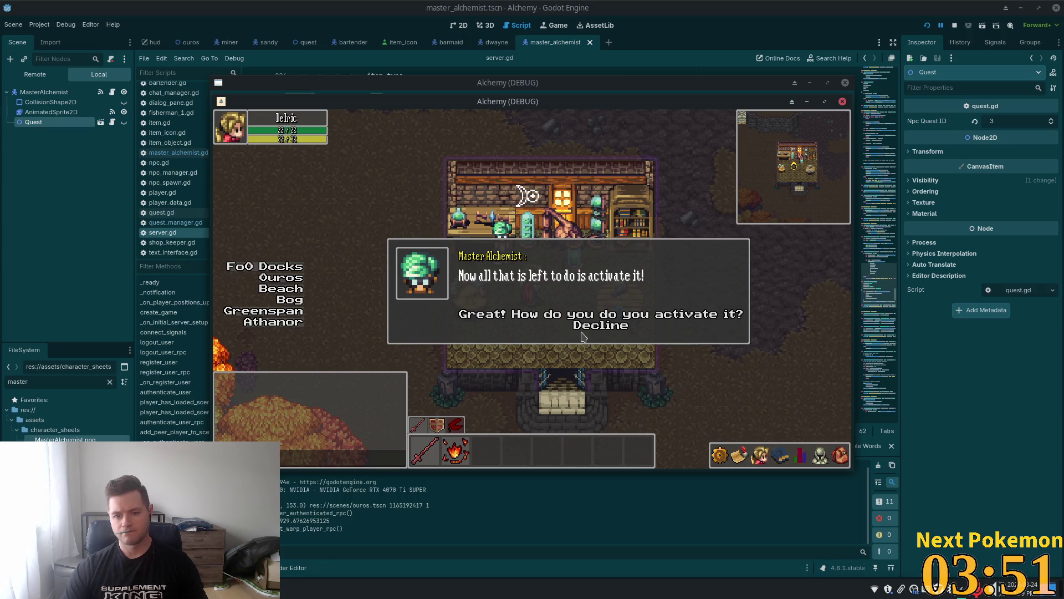
left_click(589, 328)
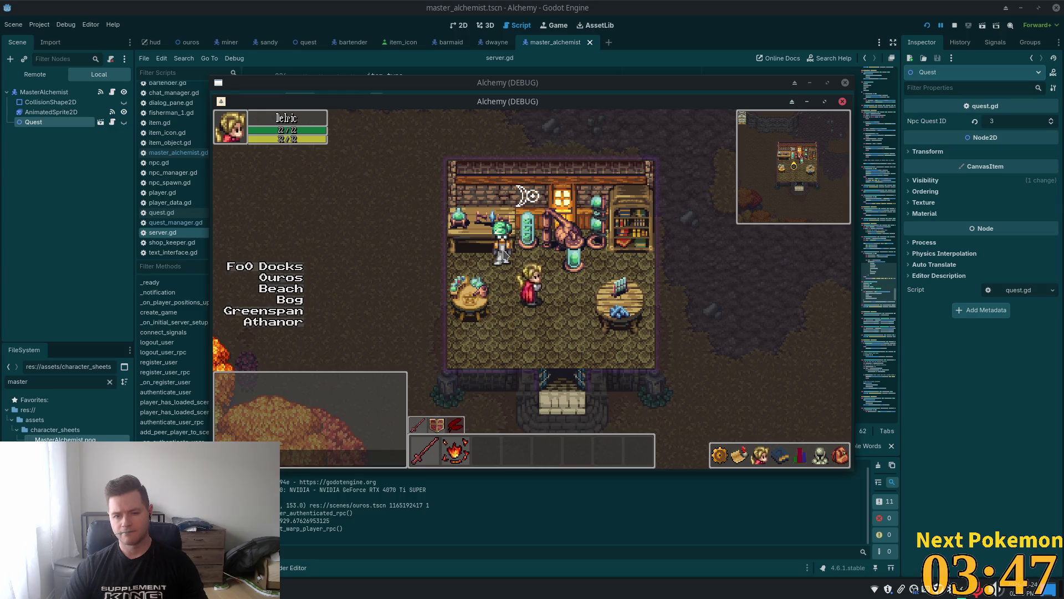
left_click(581, 324)
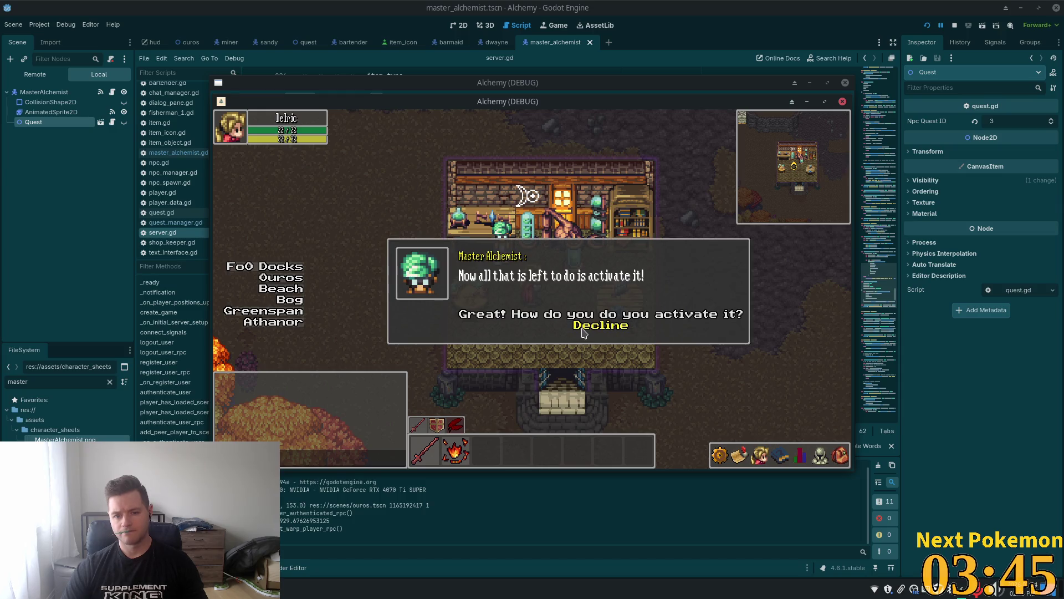
left_click(584, 330)
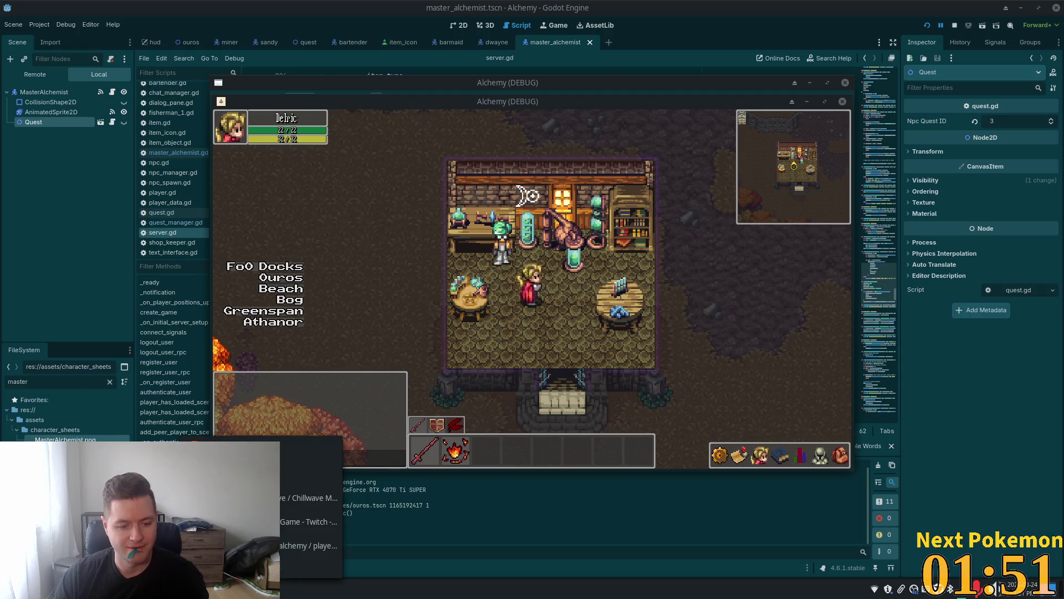
left_click(310, 546)
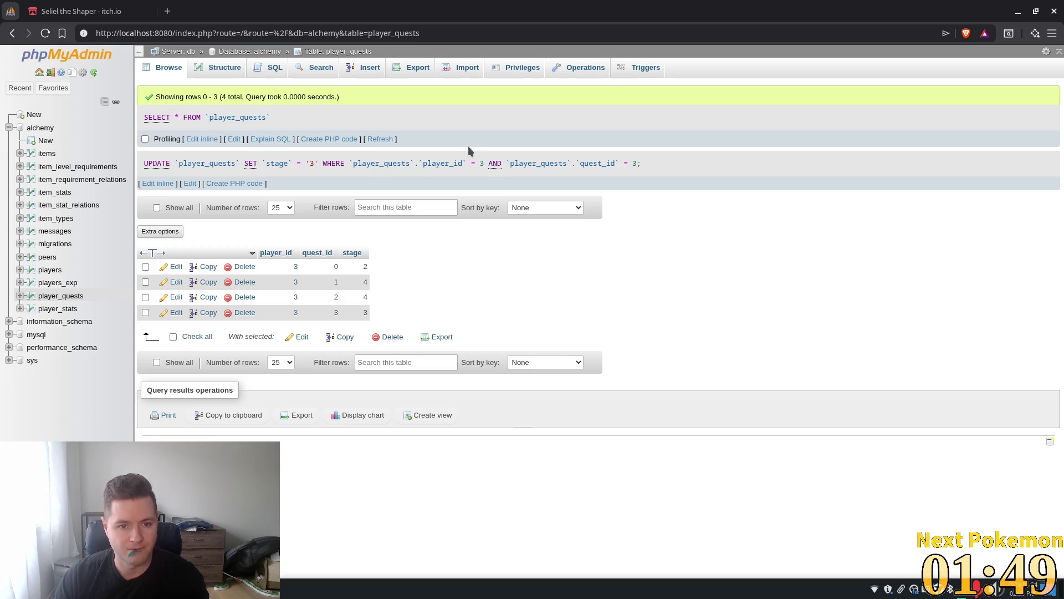
Refresh player_quests and change quest 3's stage to 3, then return to the game.
left_click(380, 139)
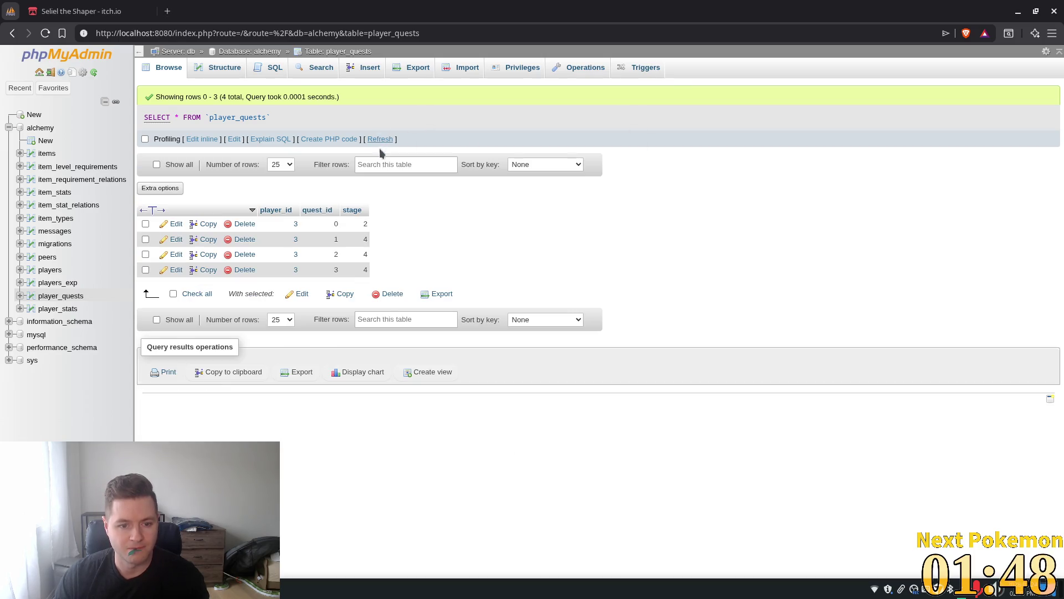
double_click(358, 269)
type("3")
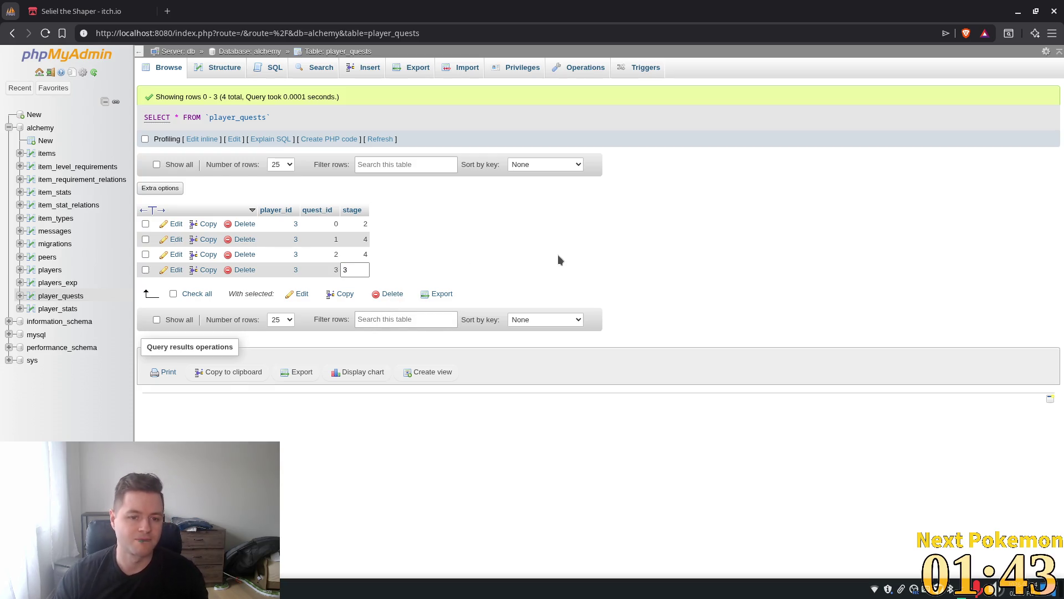
key("Return")
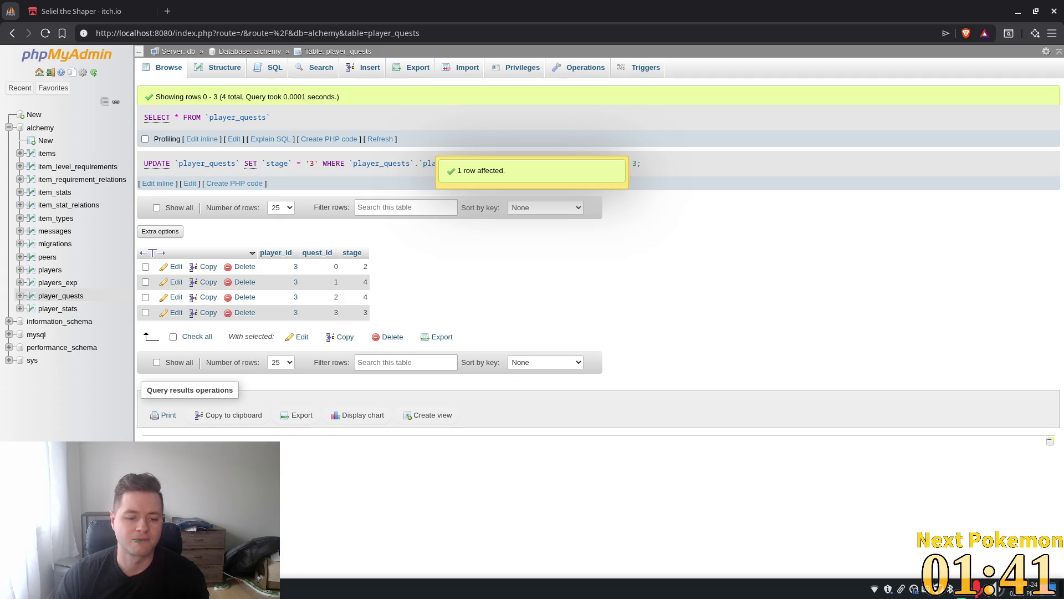
key("alt+Tab")
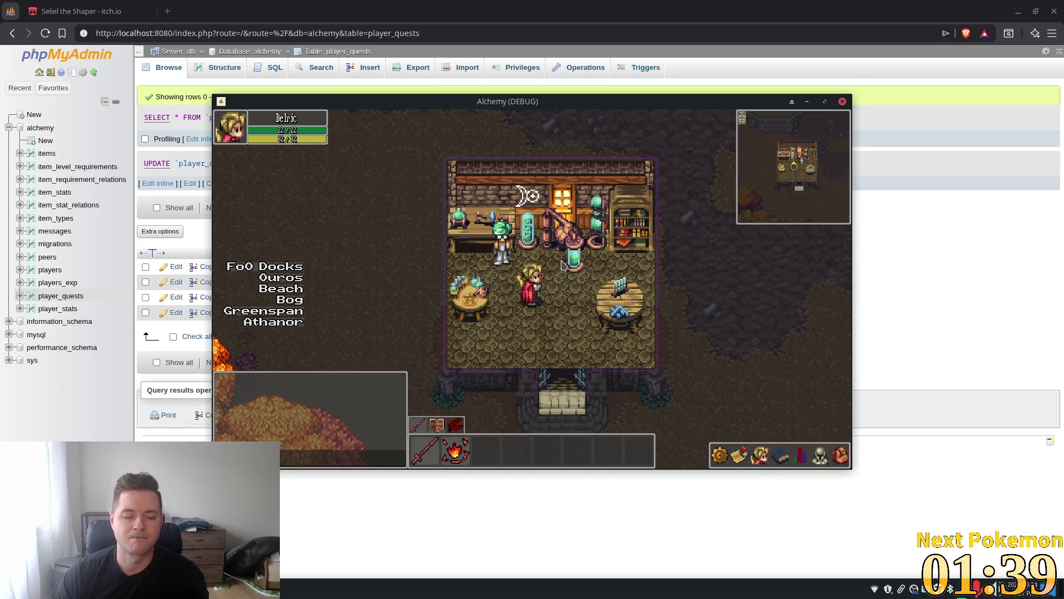
key("alt+Tab")
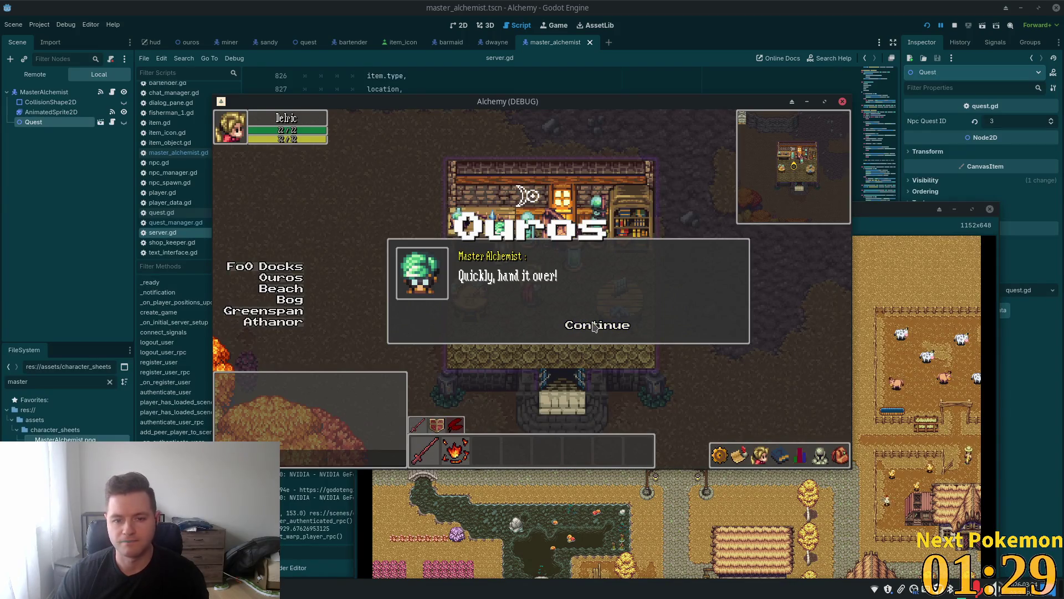
Finish the alchemist's dialog, walk to him and talk until 'Now all that is left to do is activate it!'.
left_click(589, 329)
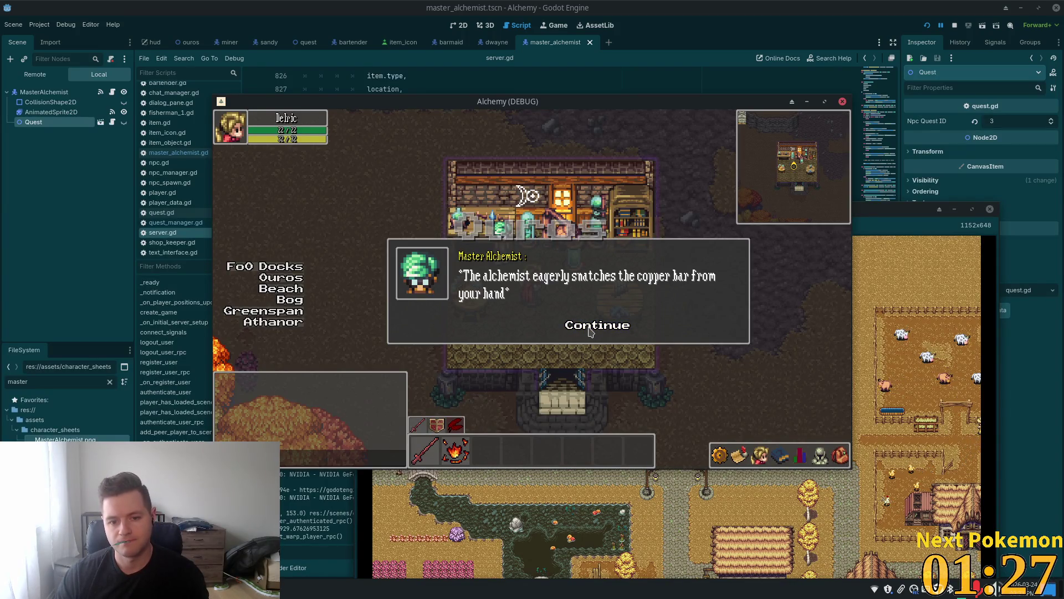
left_click(590, 330)
left_click(590, 330)
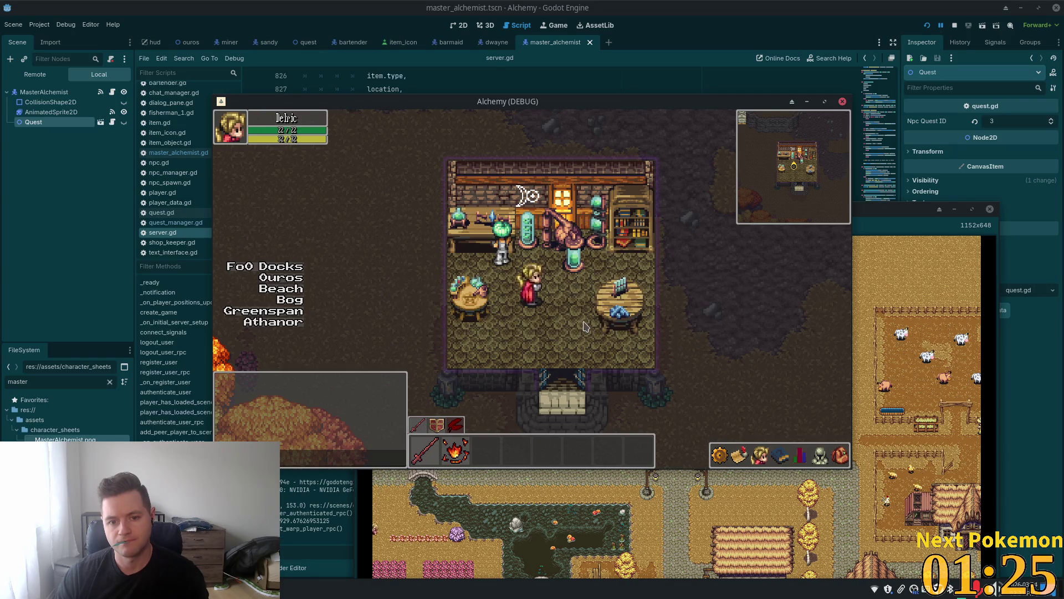
left_click(511, 270)
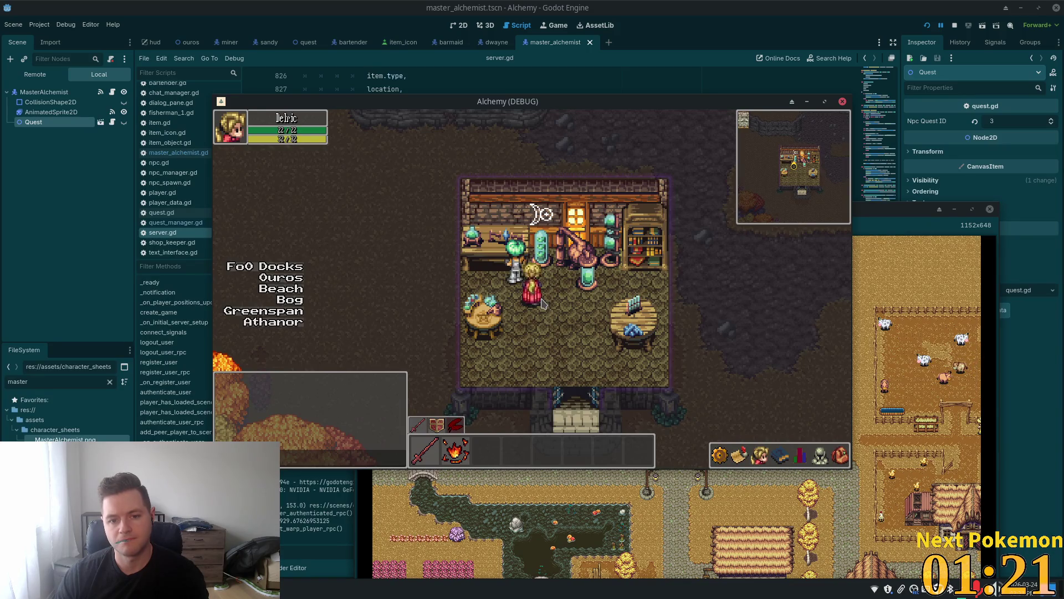
left_click(522, 280)
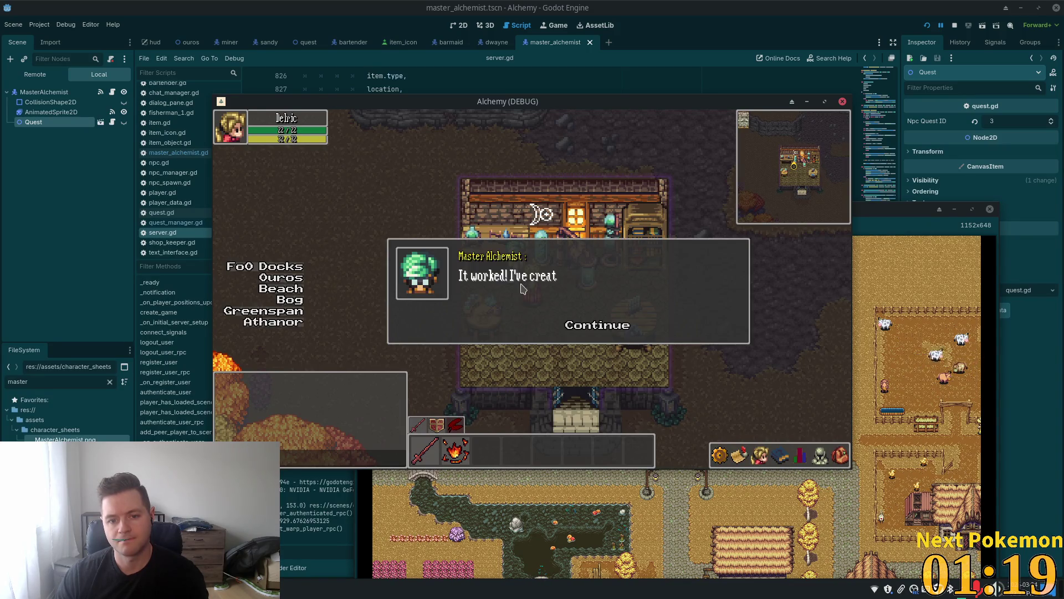
left_click(597, 324)
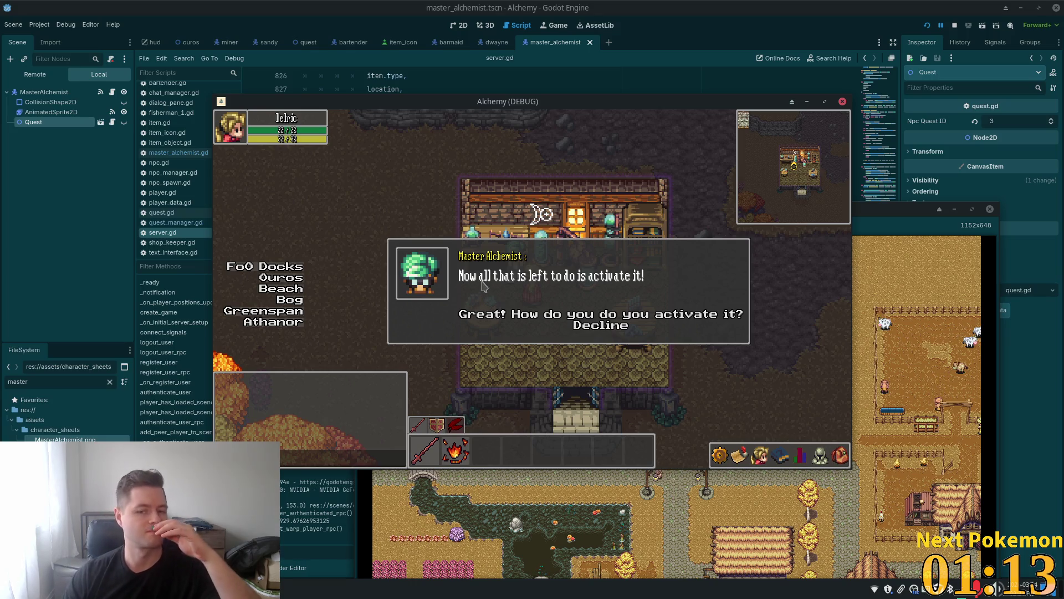
left_click(721, 42)
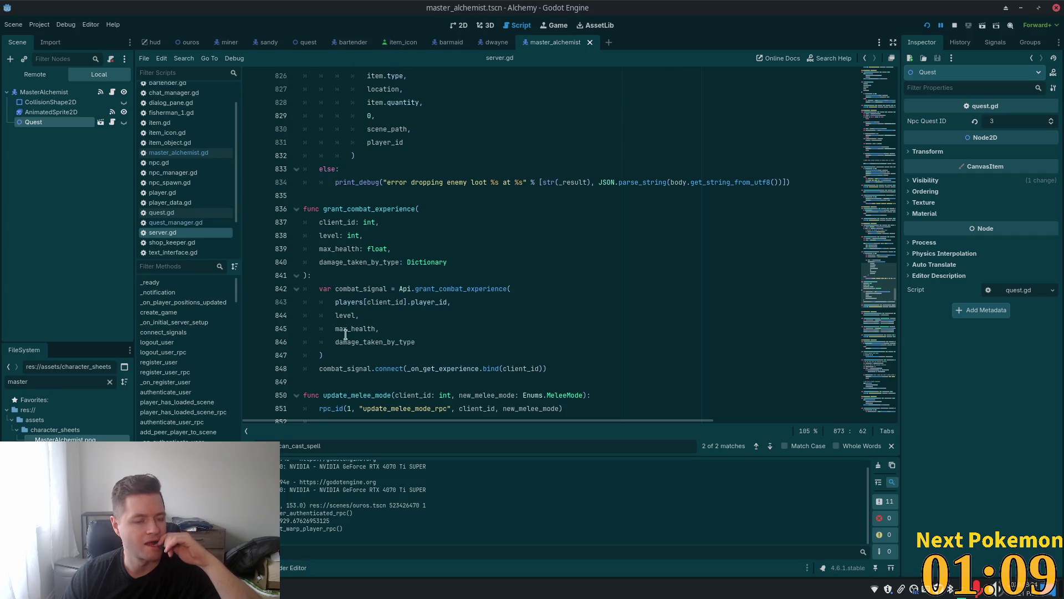
Switch from the Godot game to the code editor showing master_alchemist.gd.
key("alt+Tab")
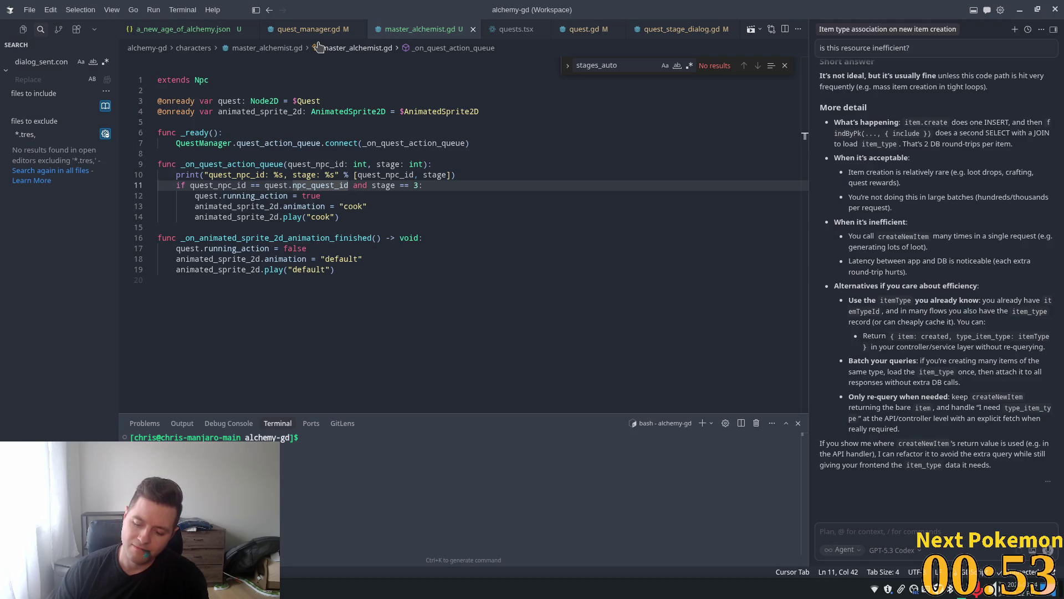
Look over quest_manager.gd, then a_new_age_of_alchemy.json's alchemist stage dialogs.
left_click(296, 29)
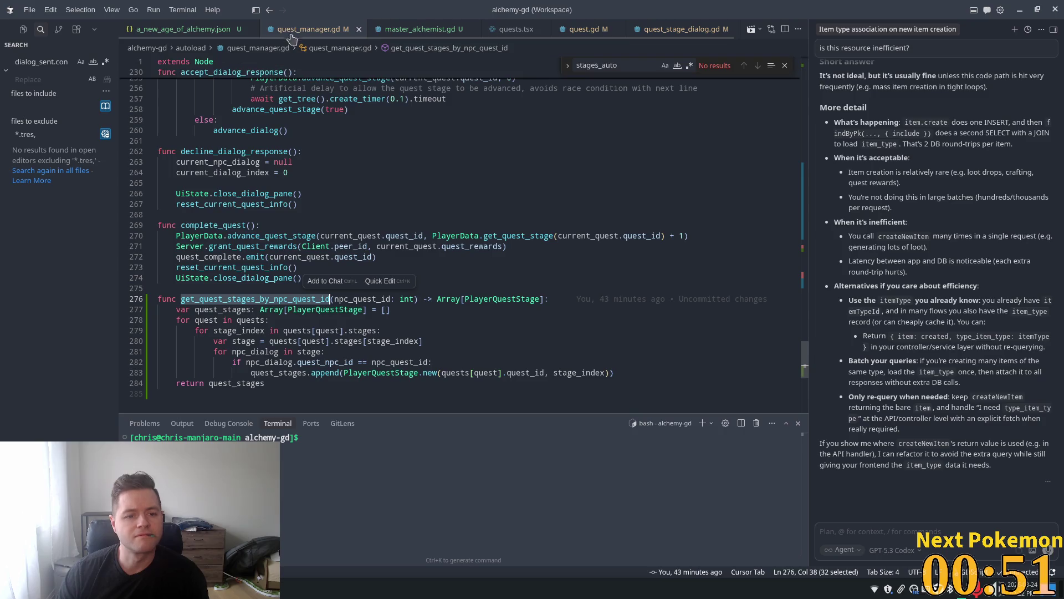
left_click(191, 28)
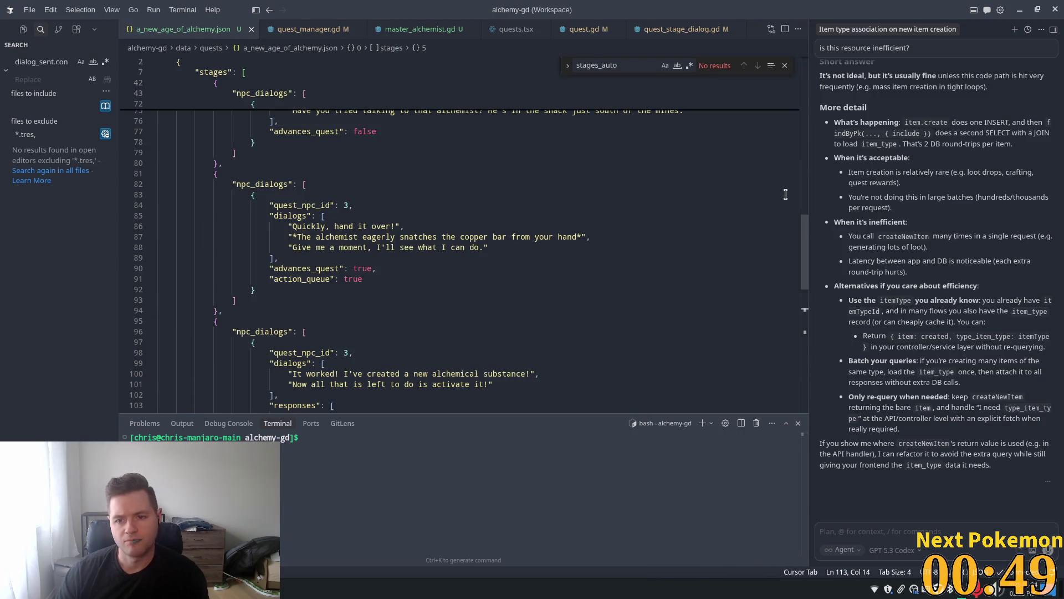
mouse_move(804, 249)
left_mouse_down()
mouse_move(803, 294)
mouse_move(796, 289)
left_mouse_up()
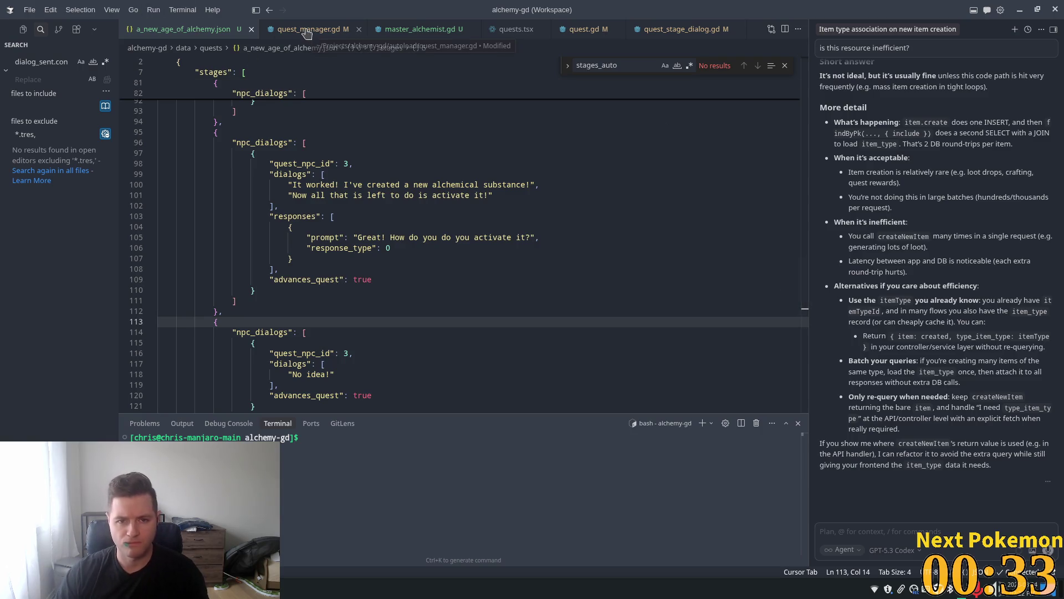
Inspect the dialogs field in quest_stage_dialog.gd, close it, and shrink the chat panel.
left_click(698, 32)
left_click(643, 113)
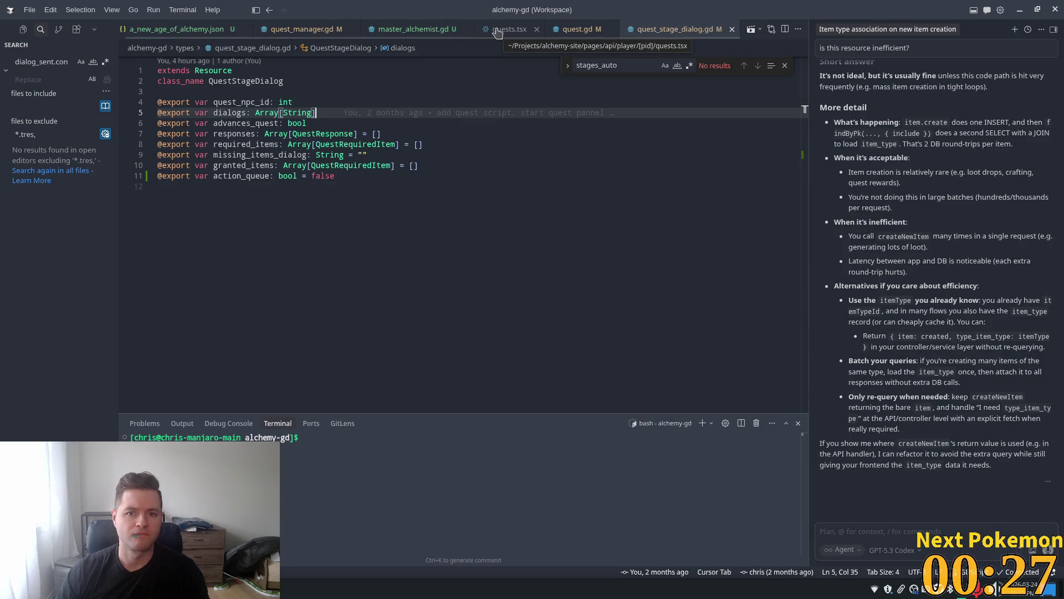
left_click(732, 29)
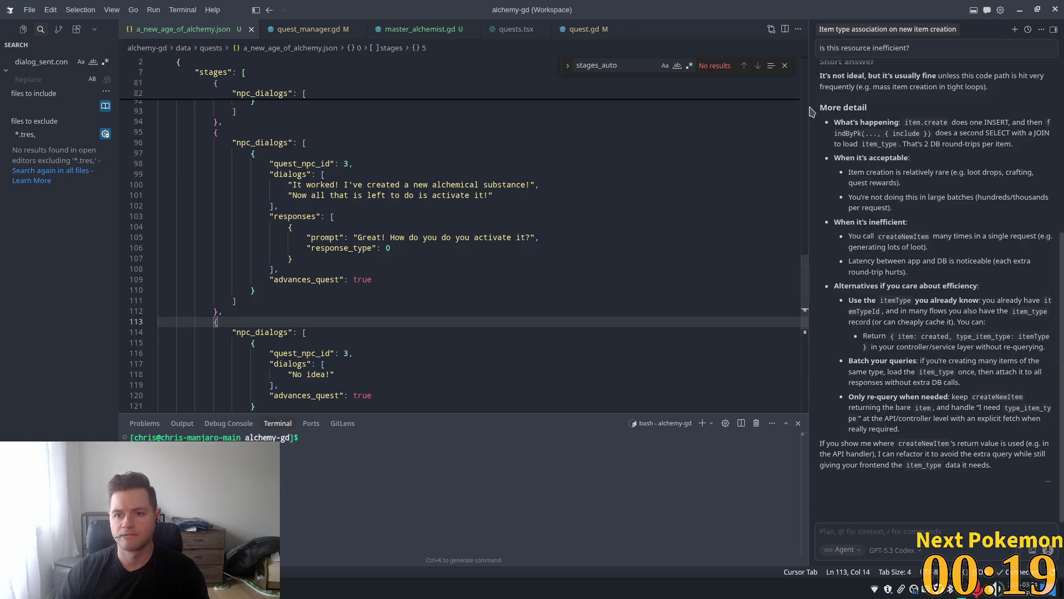
left_click_drag(807, 106, 936, 125)
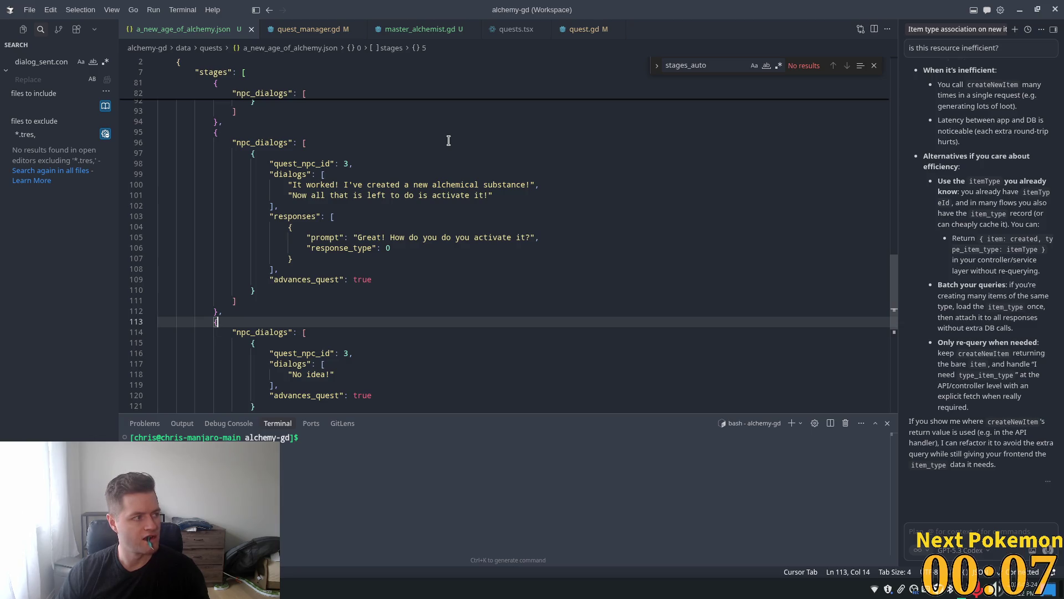
key("XF86AudioRaiseVolume")
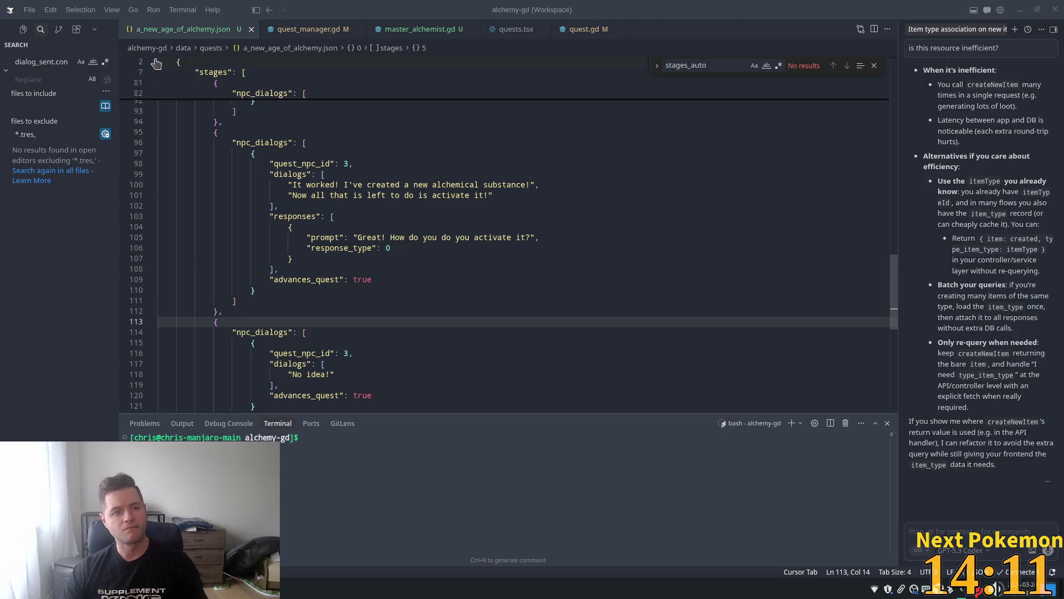
double_click(292, 218)
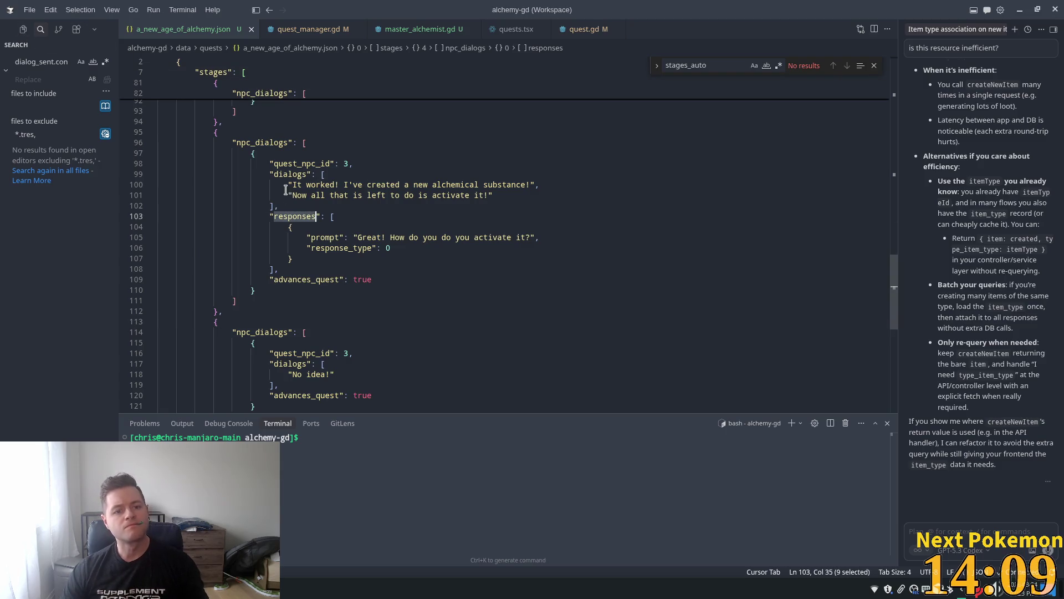
Open a_miner_request.json and search it for 'responses', stepping through the matches.
left_click(22, 30)
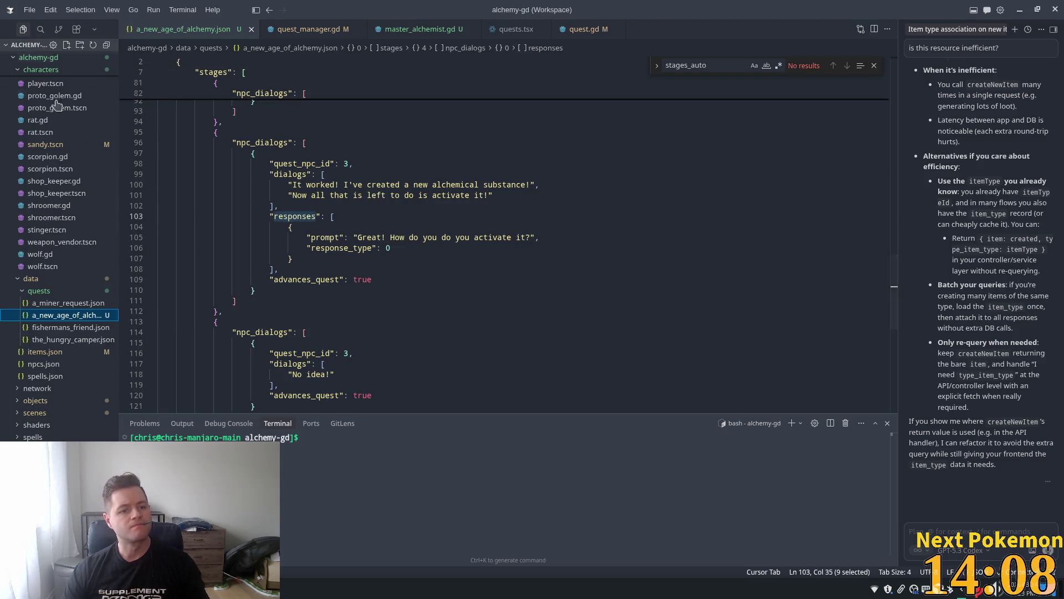
left_click(50, 303)
key("ctrl+f")
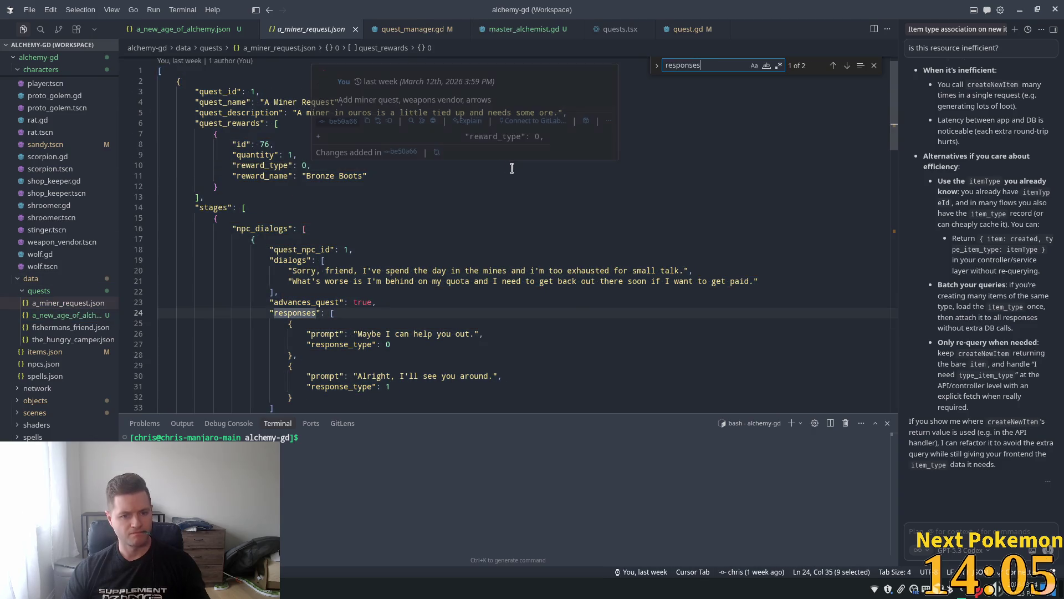
key("Return")
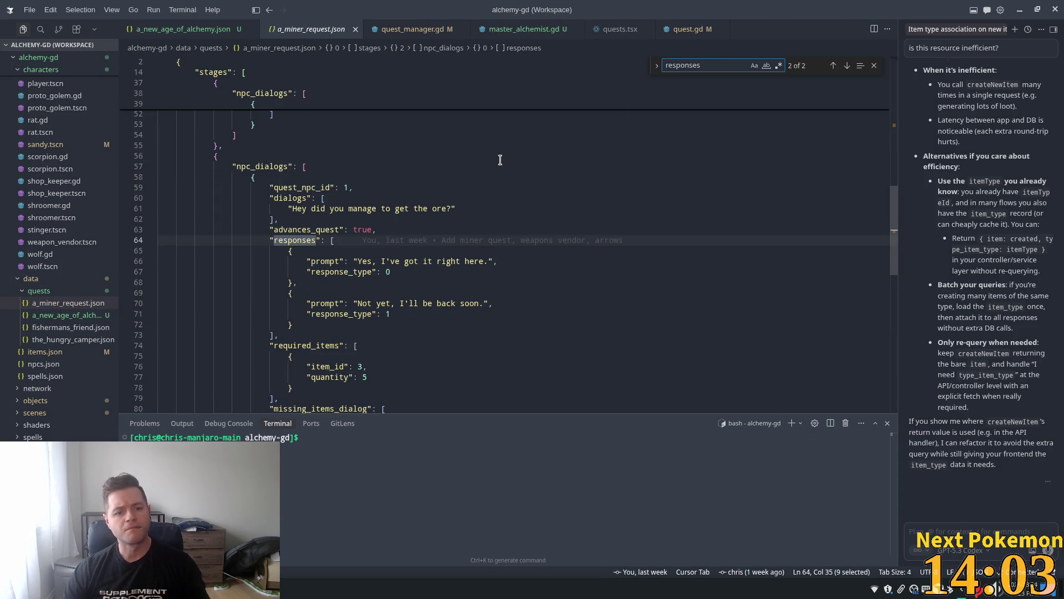
key("Return")
key("Return")
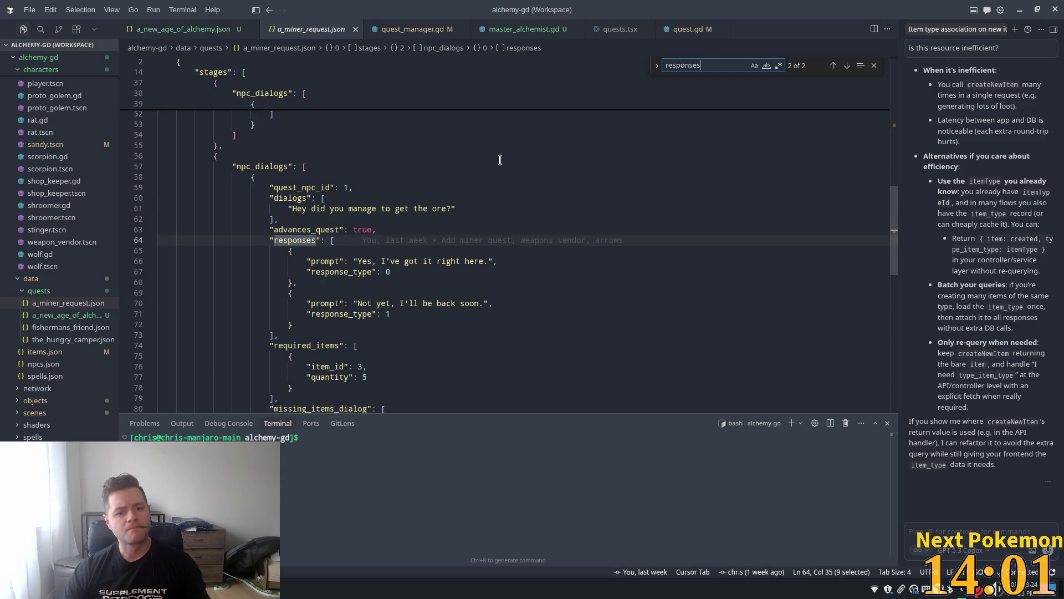
Open fishermans_friend.json and step through its 'responses' matches.
double_click(66, 327)
key("ctrl+f")
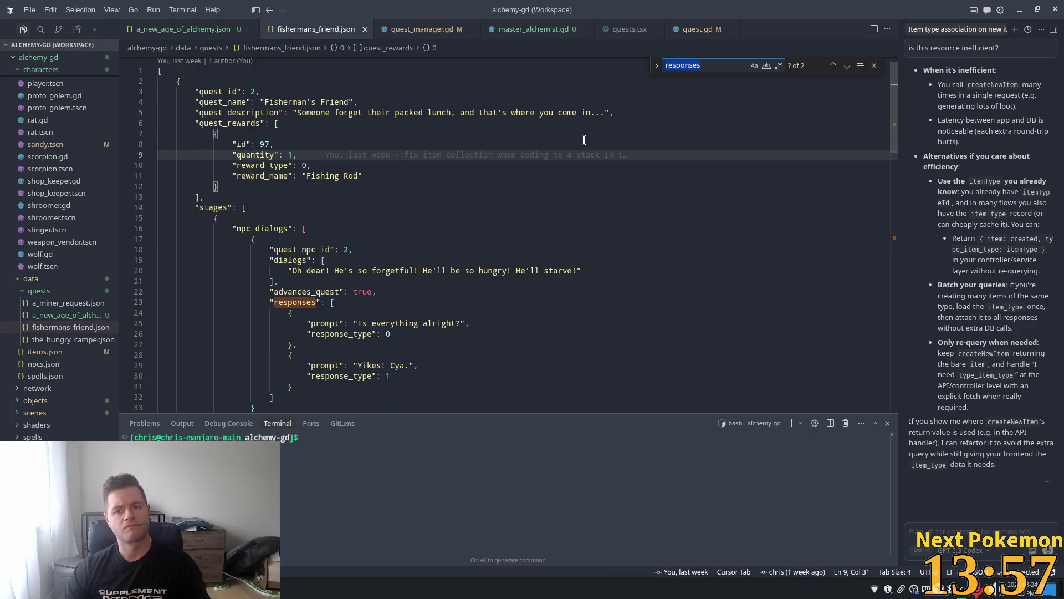
key("Return")
key("Return")
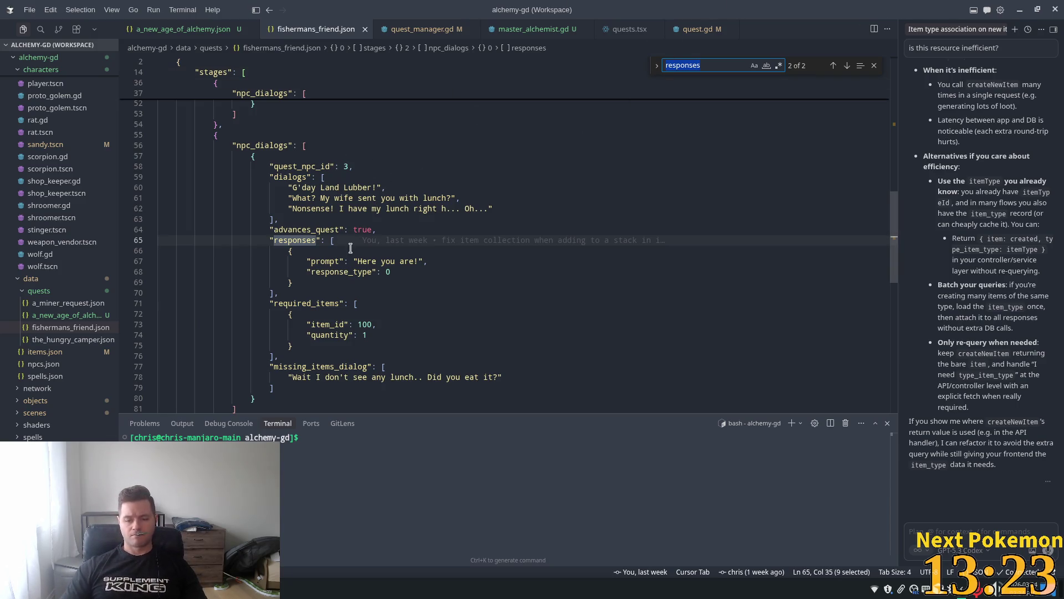
left_click(203, 32)
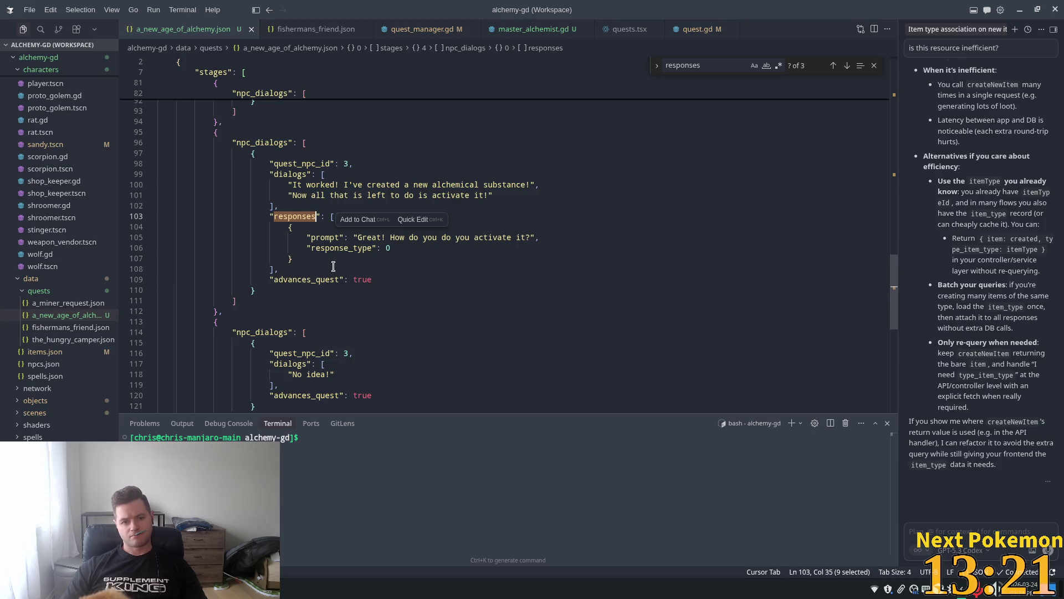
Scroll a_new_age_of_alchemy.json down to its final 'No idea!' stage.
scroll(385, 294, "down", 2)
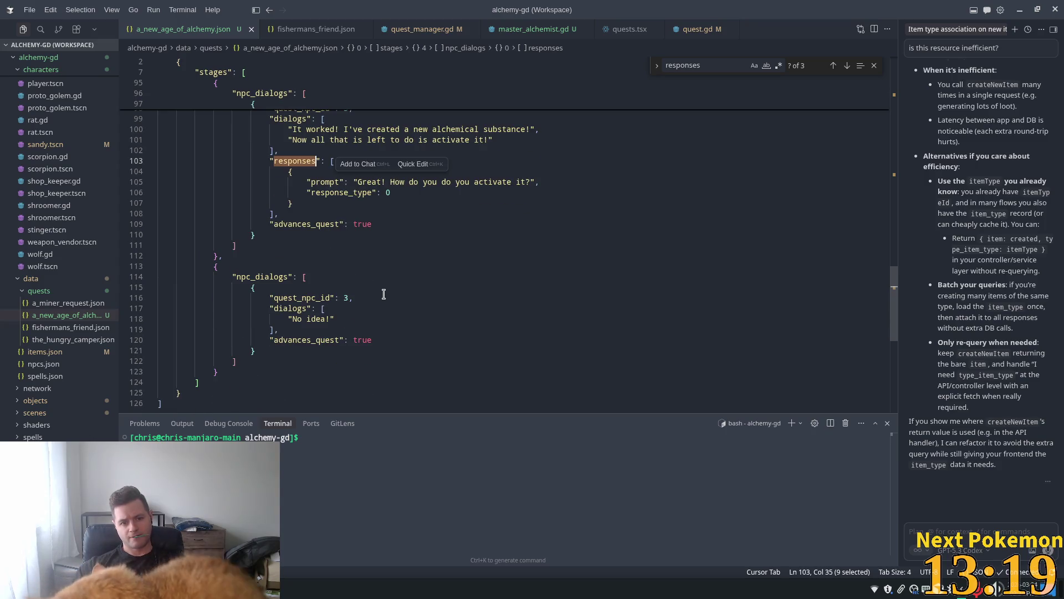